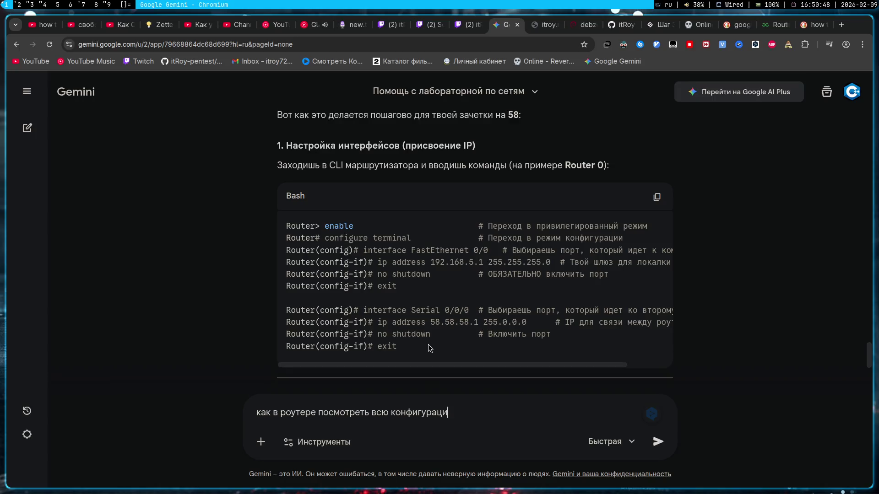
text(ю? ы)
- Ask Gemini how to view a router's whole configuration and note the show running-config answer
key(BackSpace)
text(show ro)
text(uting не работ)
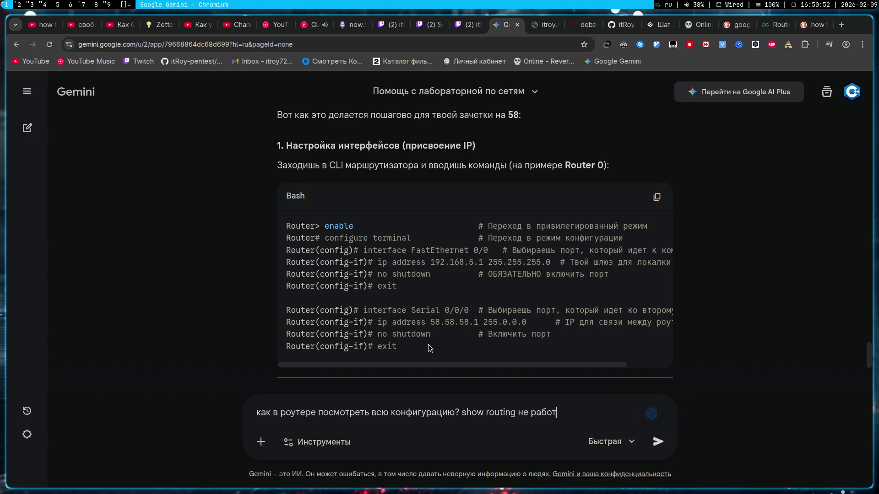
text(ает)
key(Return)
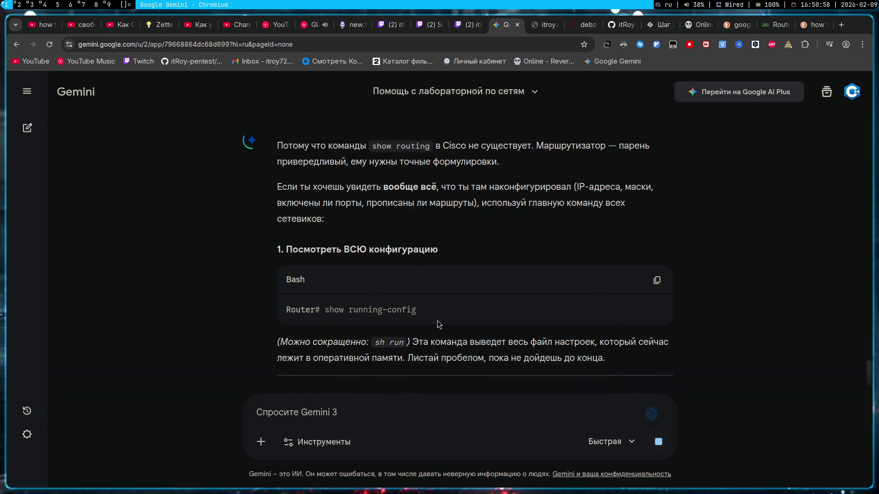
drag(411, 309, 326, 310)
click(453, 305)
key(alt+Tab)
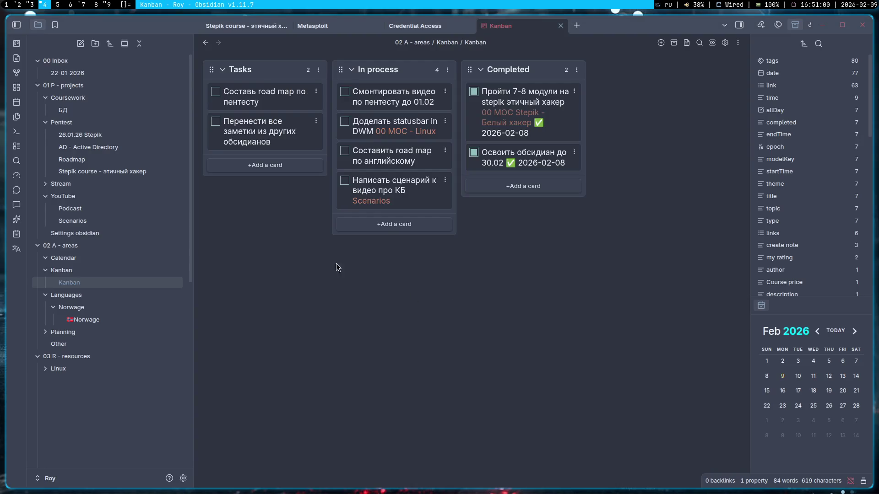
- Run show running-config on Router0 and page through the output, checking the Vlan1 lines
key(alt+Tab)
key(alt+Tab)
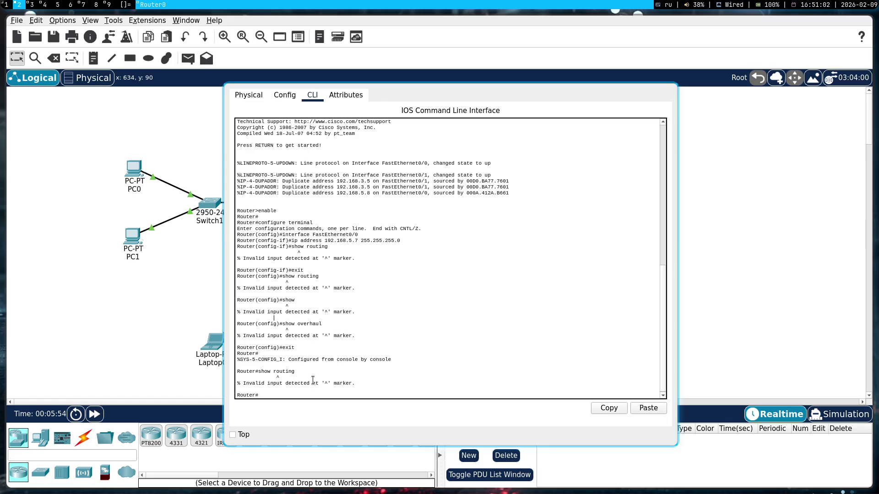
right_click(402, 397)
click(404, 408)
key(Return)
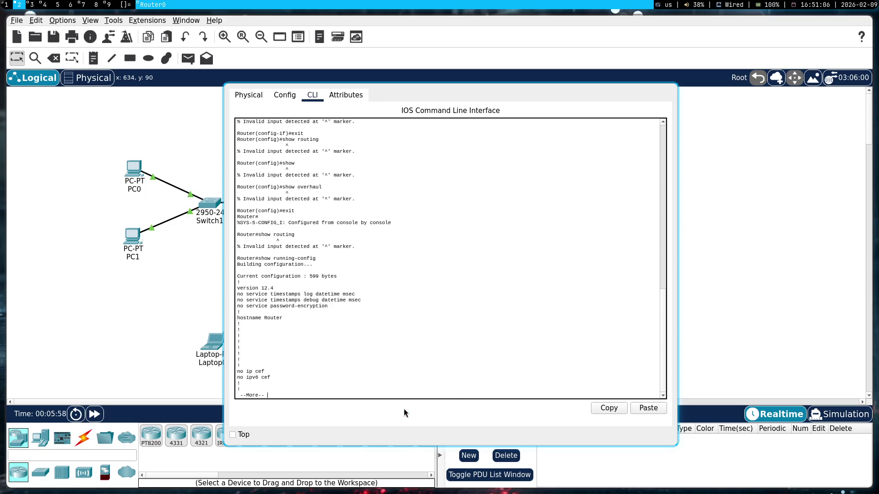
key(space)
key(space)
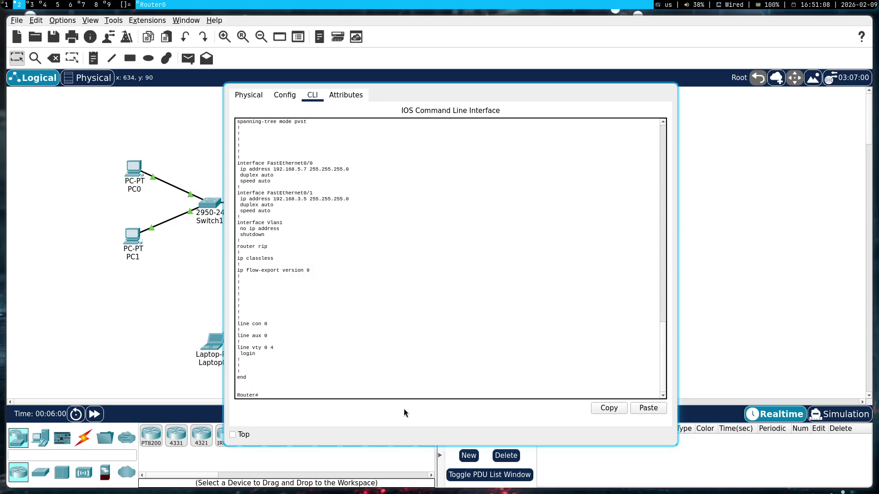
scroll(333, 284, up, 5)
scroll(334, 283, up, 5)
scroll(333, 283, down, 4)
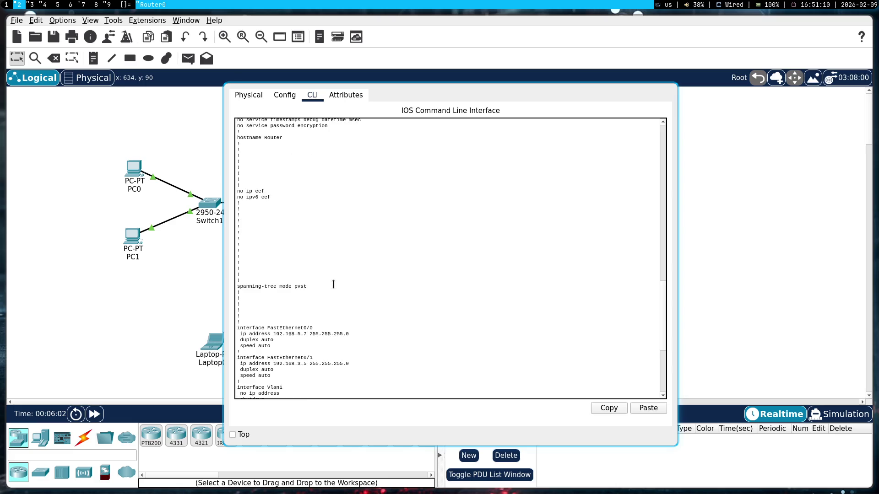
scroll(334, 284, up, 2)
scroll(333, 283, down, 5)
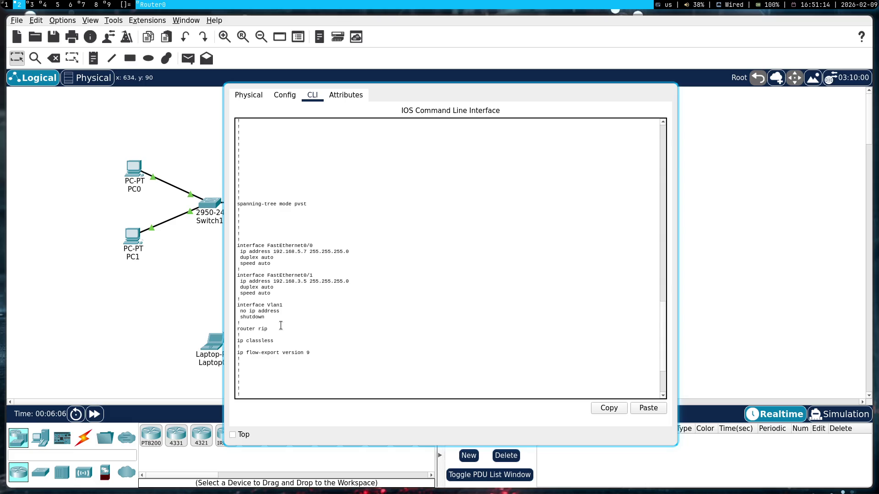
drag(283, 306, 212, 299)
click(377, 322)
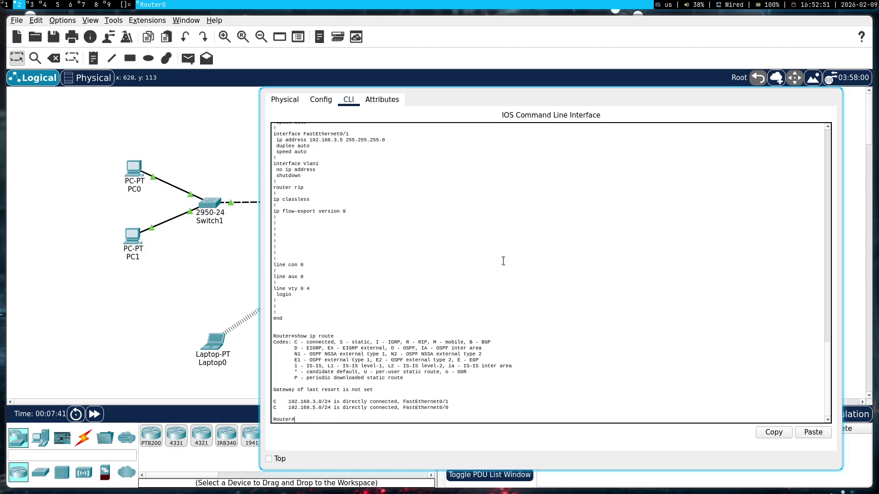
- Review the configuration output, then shrink Router0's console and move it aside to reveal the topology
drag(354, 217, 288, 123)
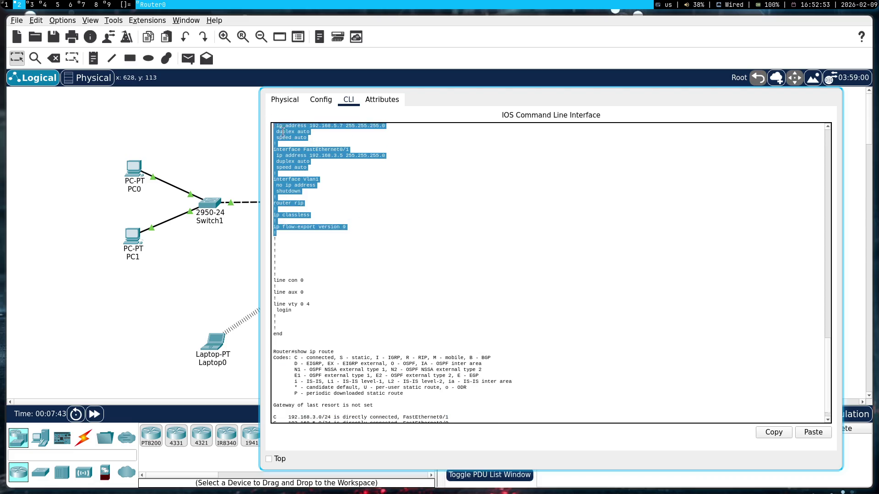
click(481, 270)
scroll(481, 270, down, 1)
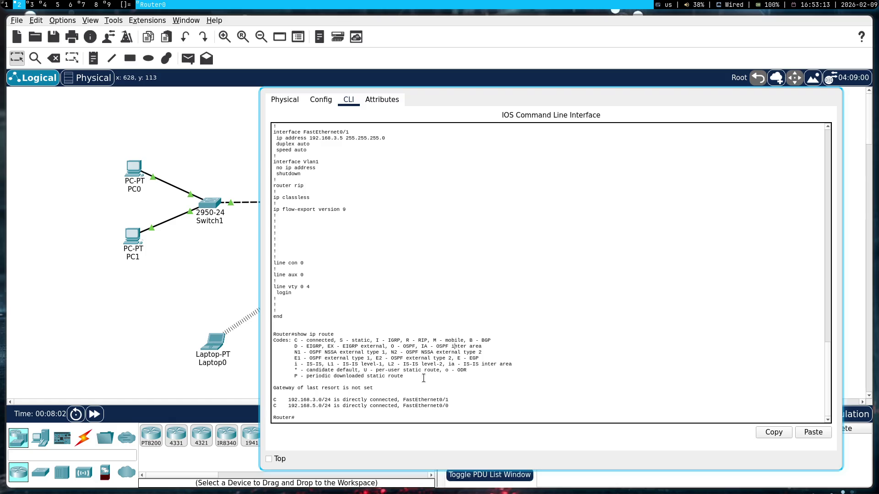
drag(530, 387, 497, 355)
scroll(452, 379, up, 10)
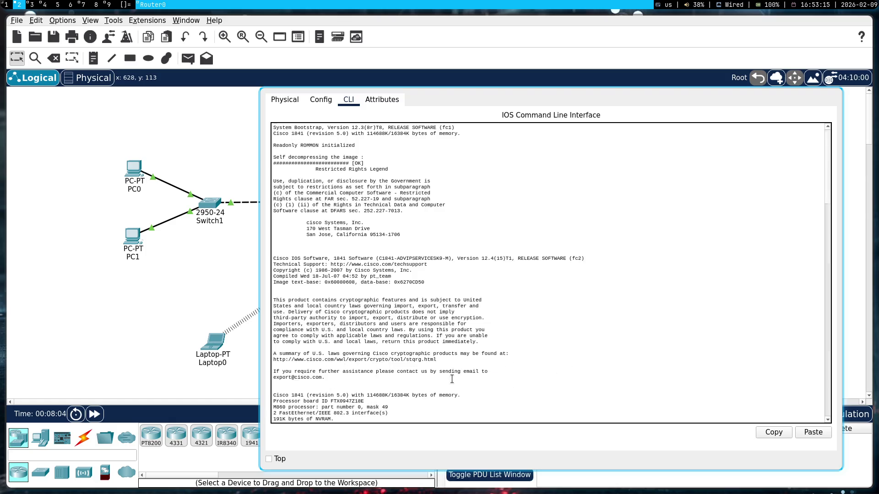
scroll(452, 379, down, 3)
scroll(450, 377, down, 3)
scroll(450, 377, down, 3)
scroll(461, 378, down, 2)
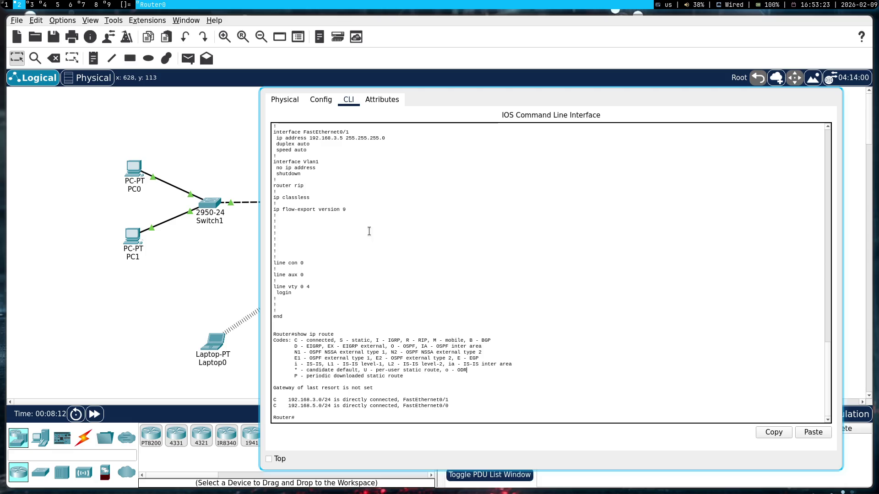
drag(841, 471, 686, 492)
drag(522, 396, 688, 393)
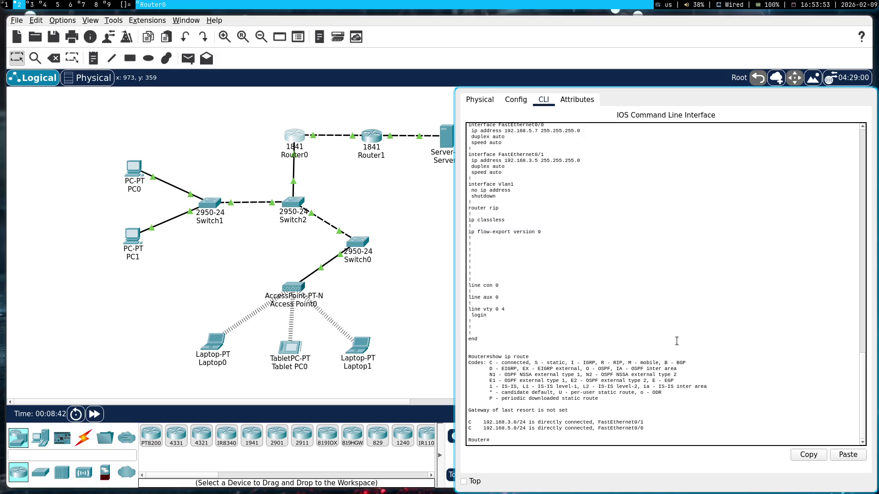
text(ping192.168.3.)
text(5)
- Ping 192.168.3.5 from Router0 twice with full success
key(Return)
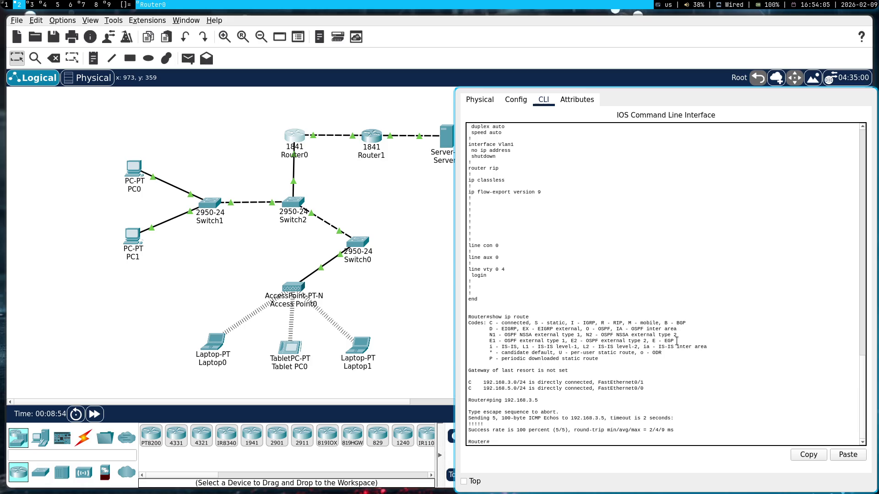
key(Up)
key(Return)
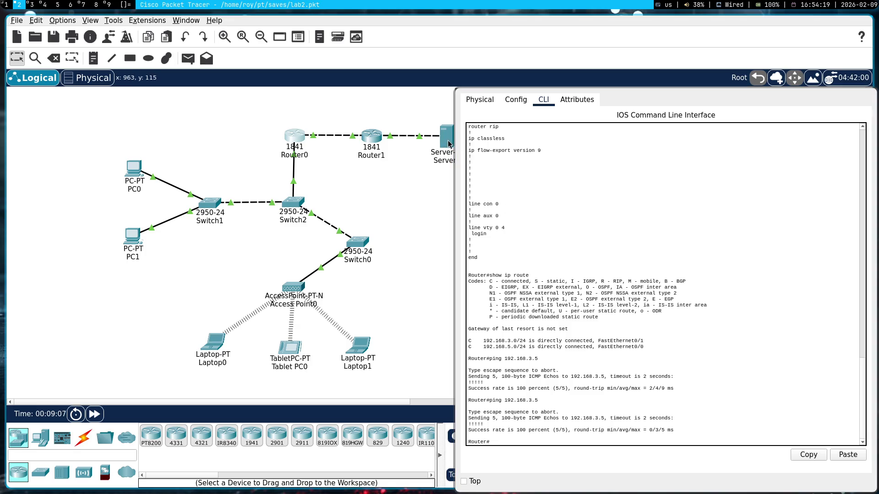
- Select Router1 and the Server in the topology and bring up Router1's device window
drag(356, 111, 437, 177)
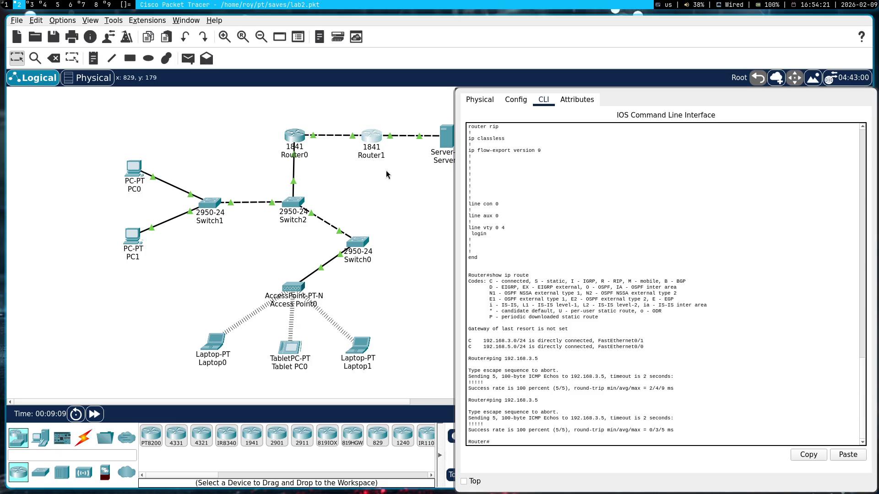
drag(362, 118, 396, 177)
drag(422, 112, 468, 175)
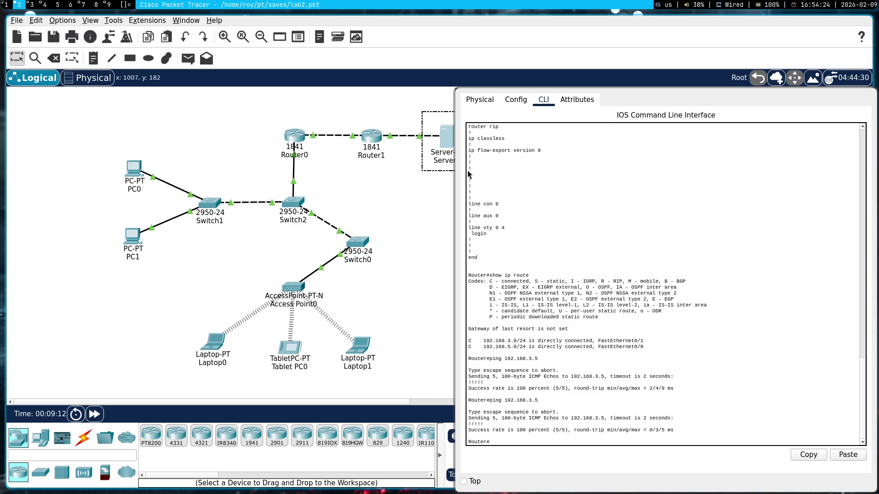
click(372, 136)
- Show Router1's command line in a narrower, taller window with a fresh prompt
click(95, 27)
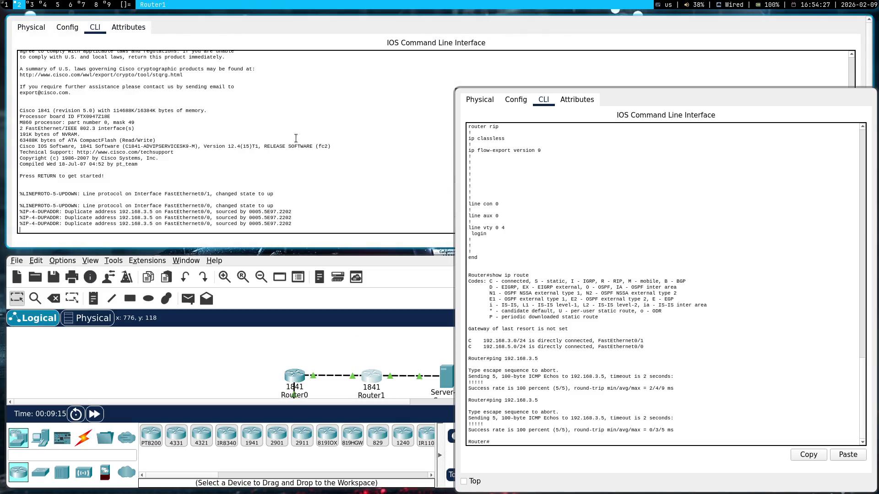
drag(454, 248, 257, 403)
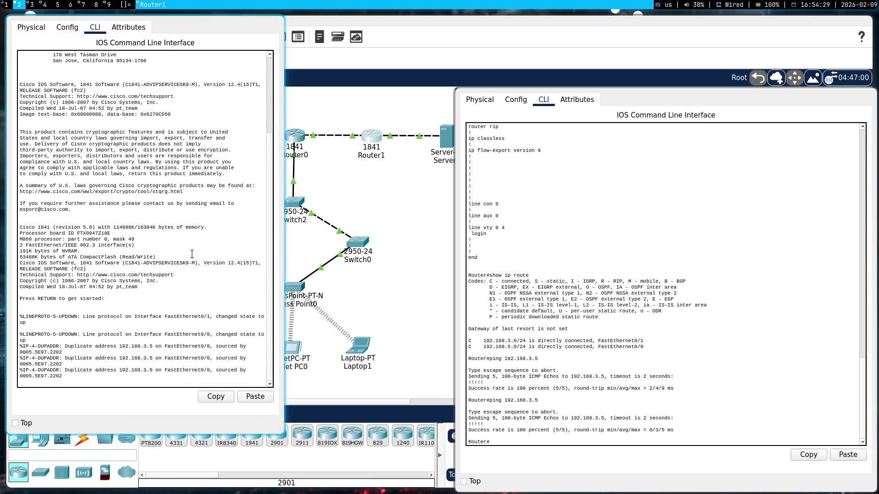
key(Return)
key(Return)
text(p)
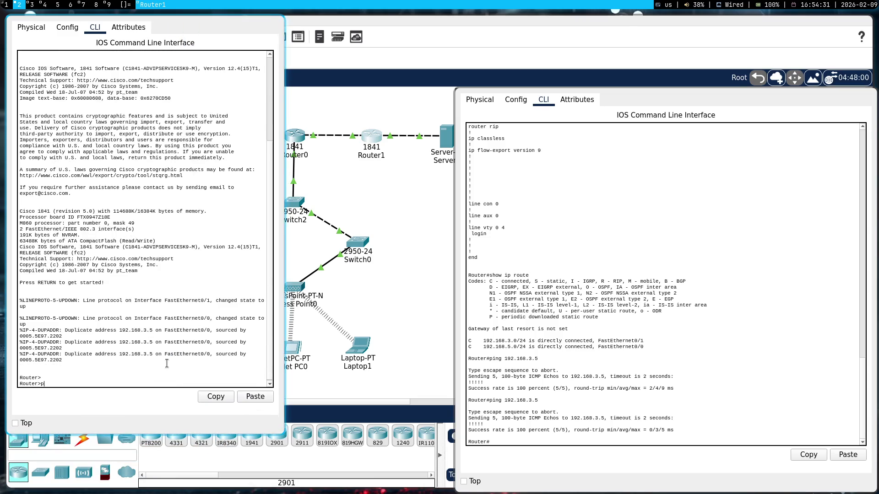
text(ing 172.)
text(16.5.8)
- Ping 172.16.5.8 from Router1 twice and check the success lines, then return to Router0's console
key(Return)
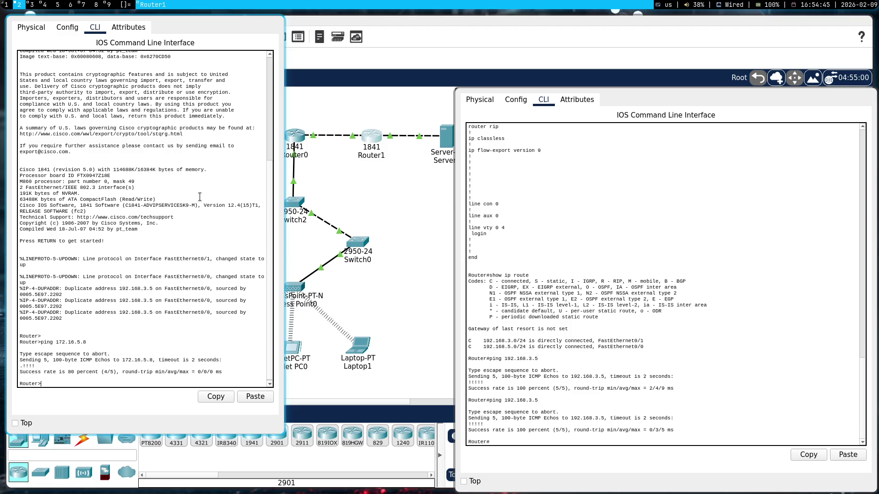
key(Up)
key(Return)
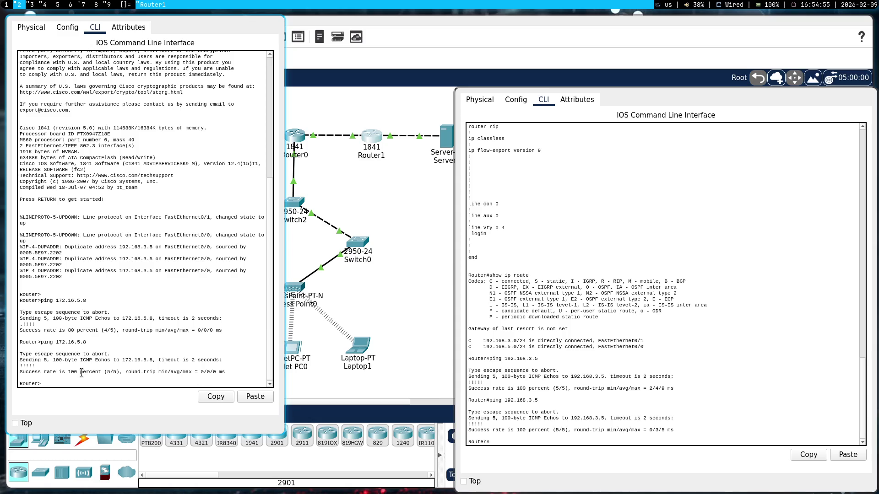
drag(67, 377, 32, 362)
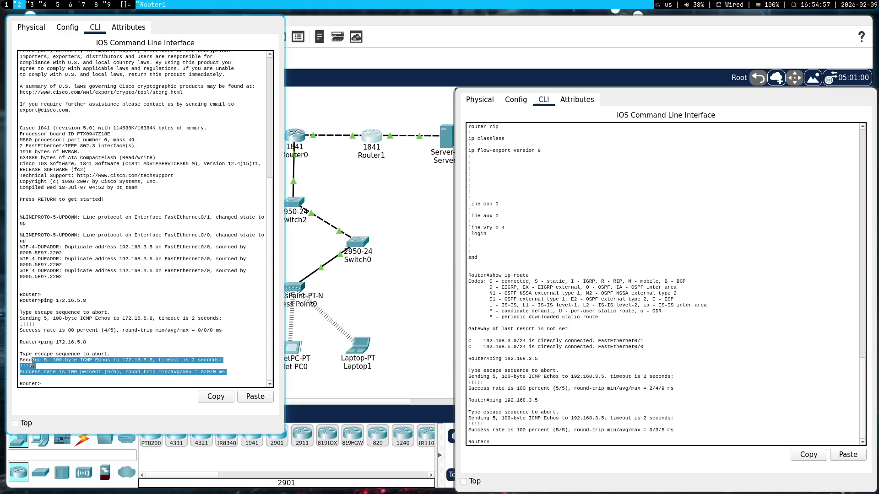
click(196, 367)
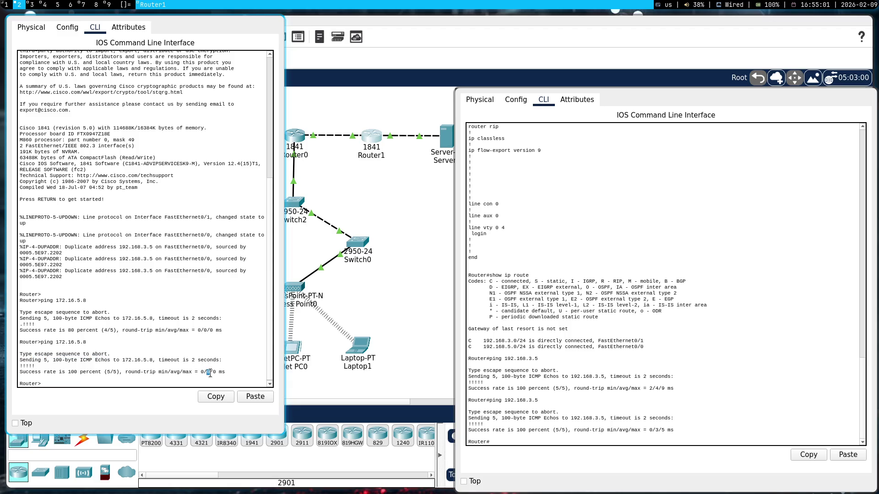
click(682, 420)
text(ping 172.16.5.8)
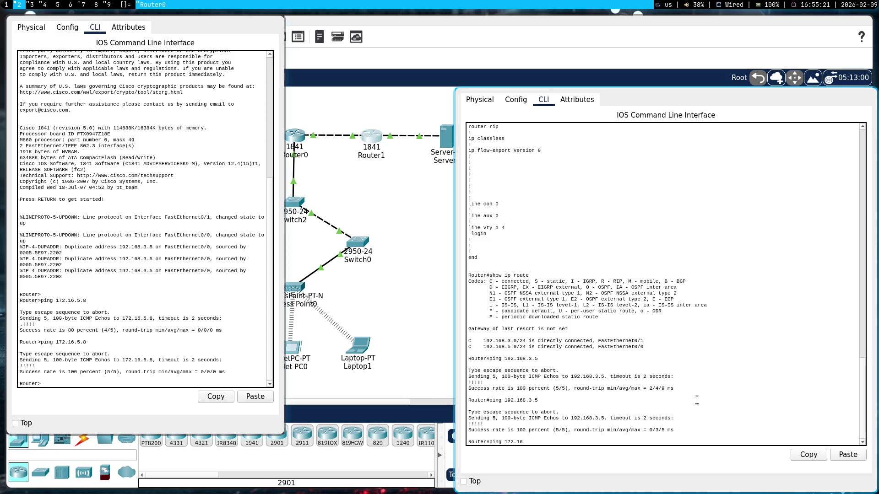
- Ping 172.16.5.8 from Router0 and compare the result with the earlier 100 percent (5/5) line
key(Return)
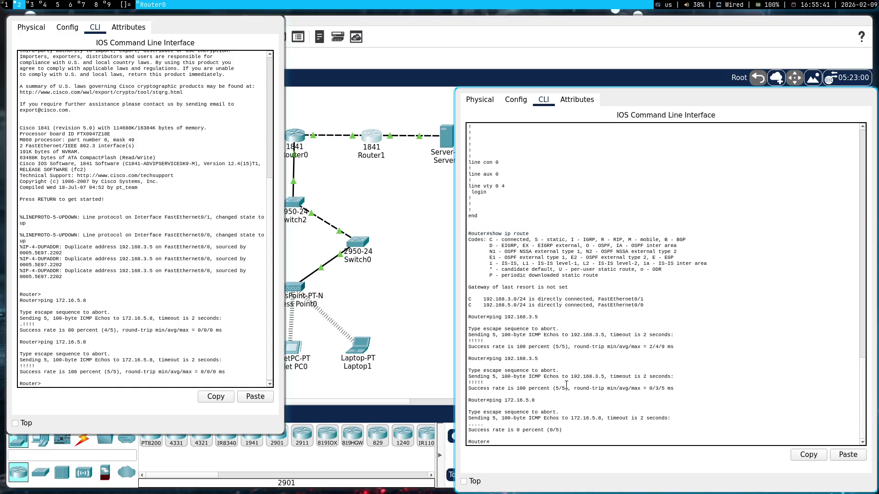
drag(468, 387, 568, 389)
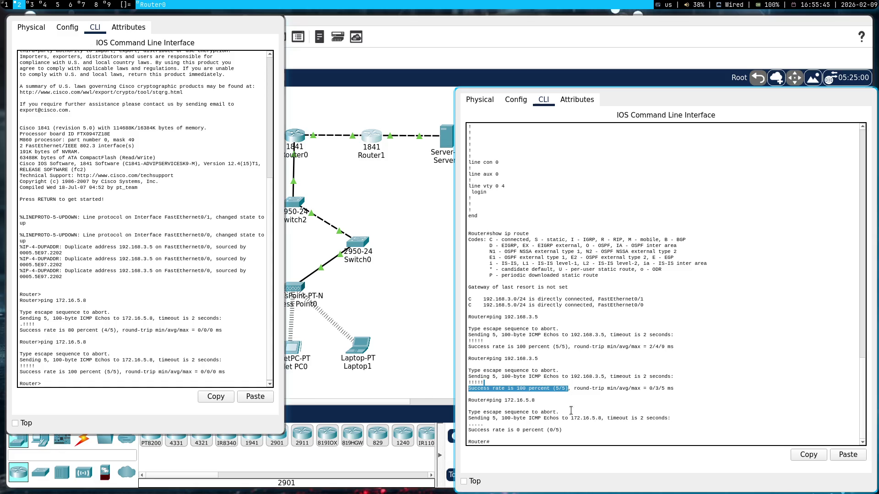
click(570, 411)
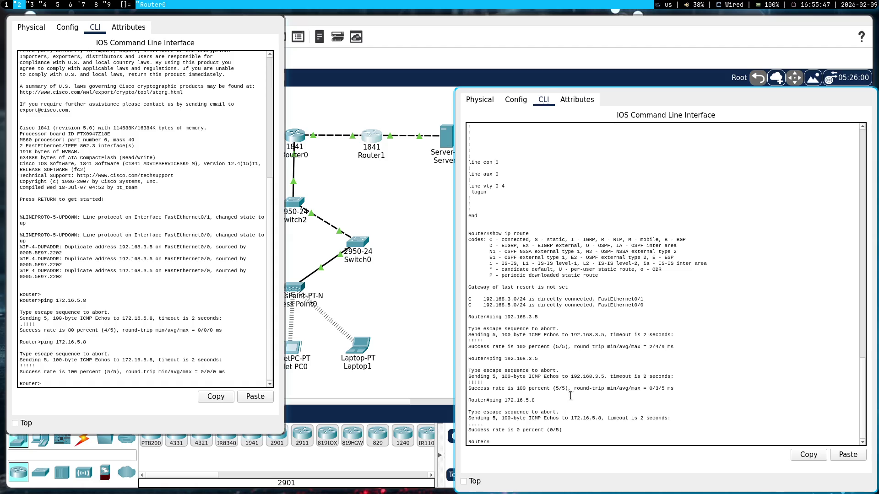
drag(565, 389, 506, 389)
click(595, 393)
- Rerun the ping to 192.168.3.5 from Router0, then close Router1's device window
key(Up)
key(Up)
key(Return)
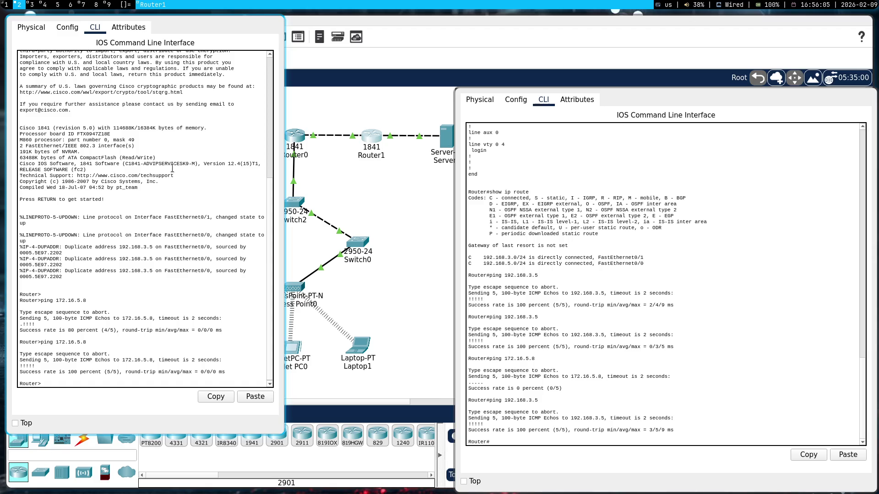
key(super+shift+q)
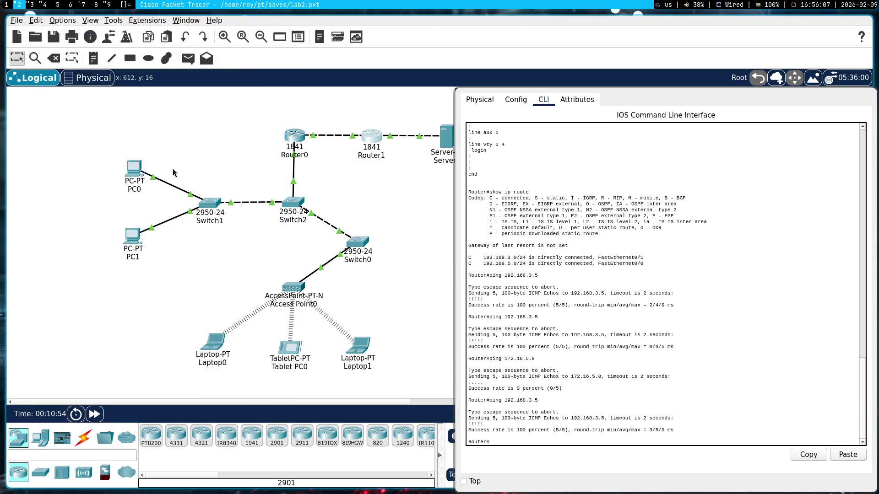
- Close Router0's window and add a simple PDU from PC0 to Router1
key(super+shift+q)
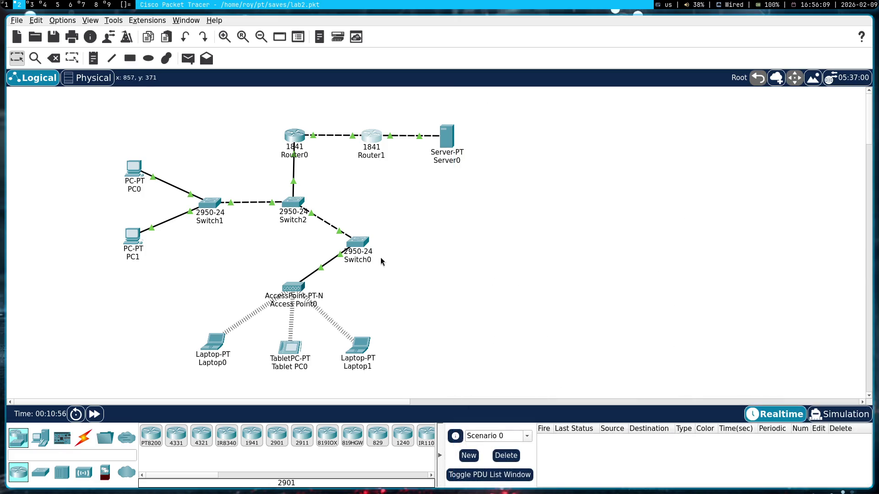
click(187, 57)
click(135, 172)
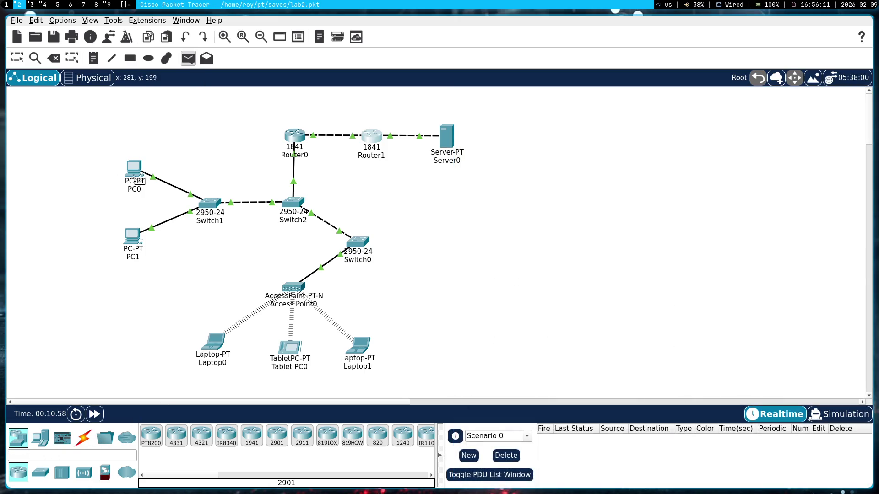
click(371, 141)
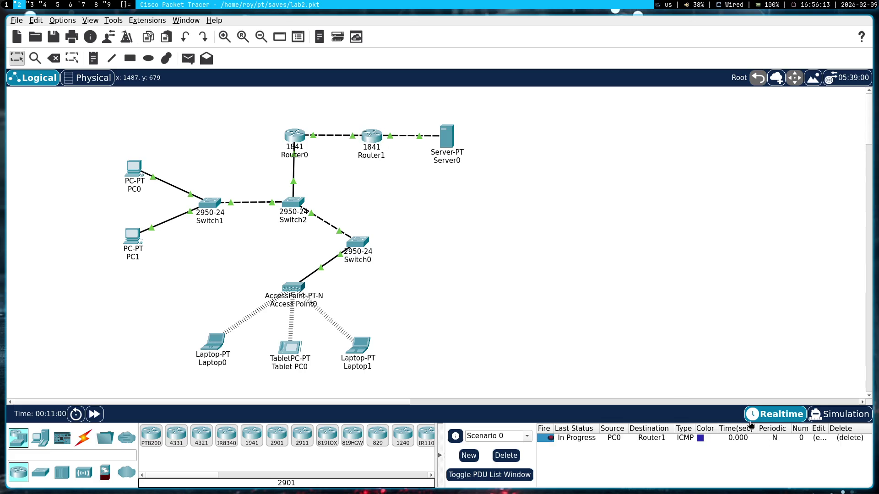
- Play the simulation to watch the PDU travel, then pause it
click(841, 415)
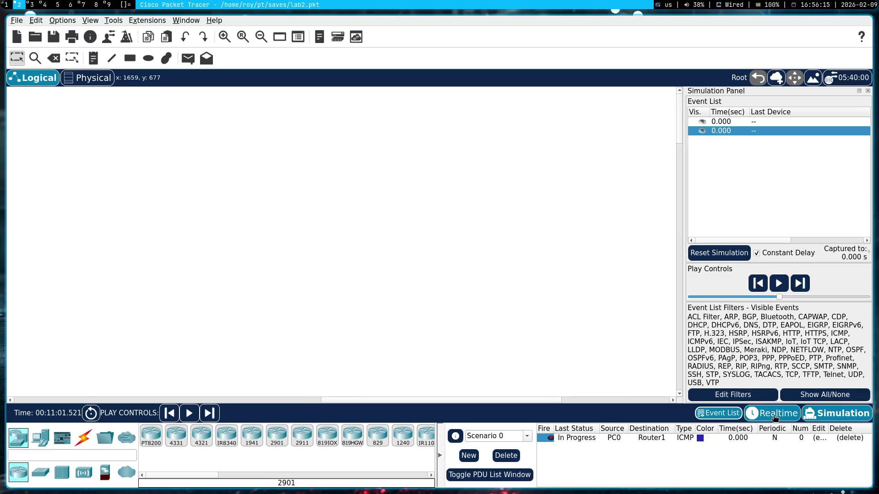
click(261, 401)
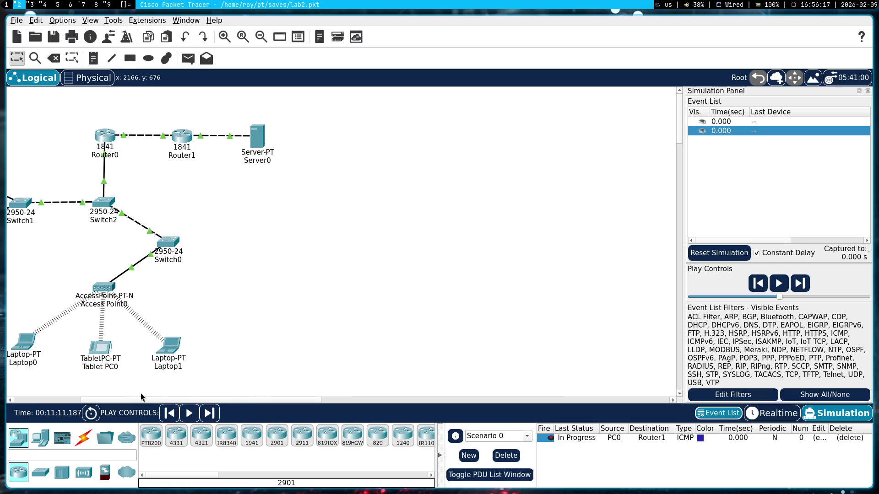
click(185, 400)
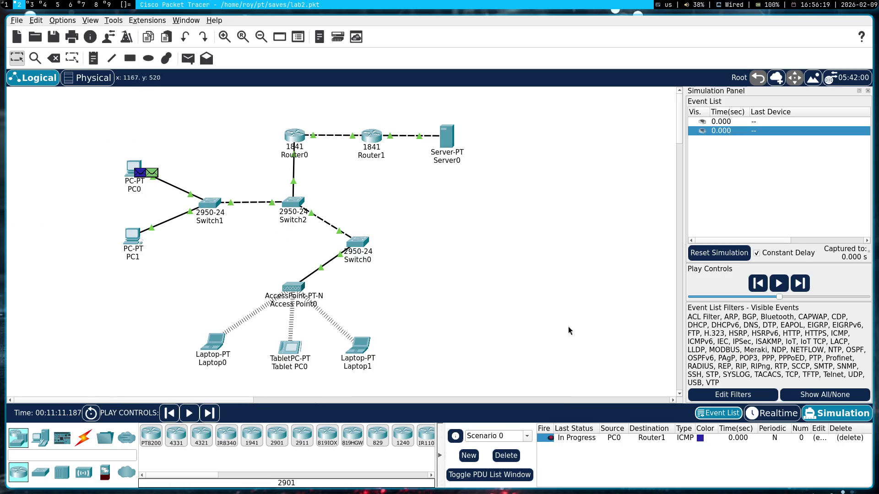
click(779, 283)
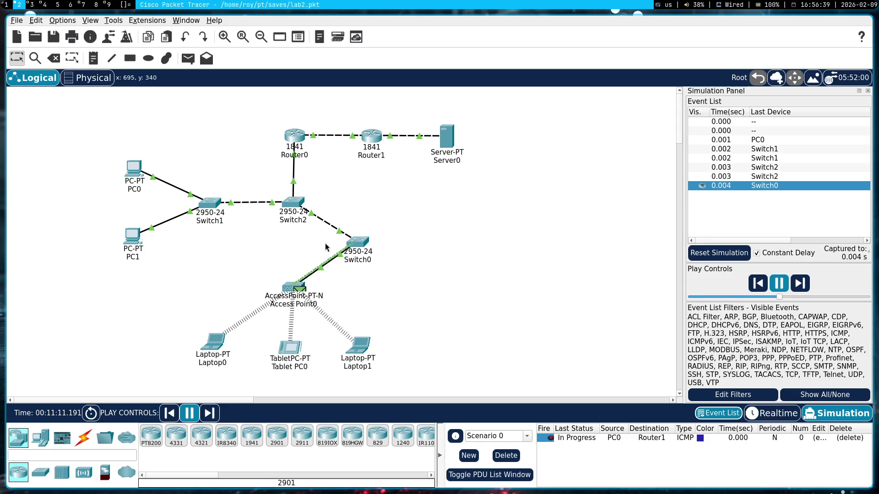
click(779, 283)
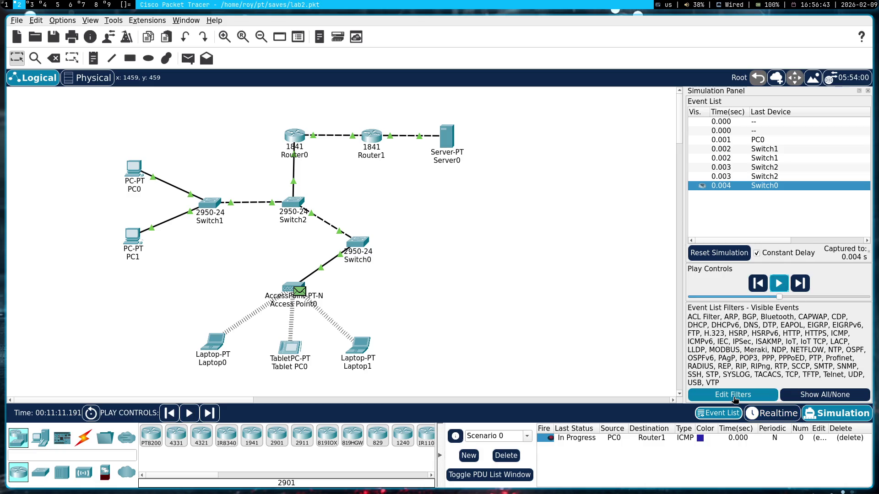
- Reset the simulation, delete the test PDU and bring up Router0's device window
click(720, 254)
click(855, 438)
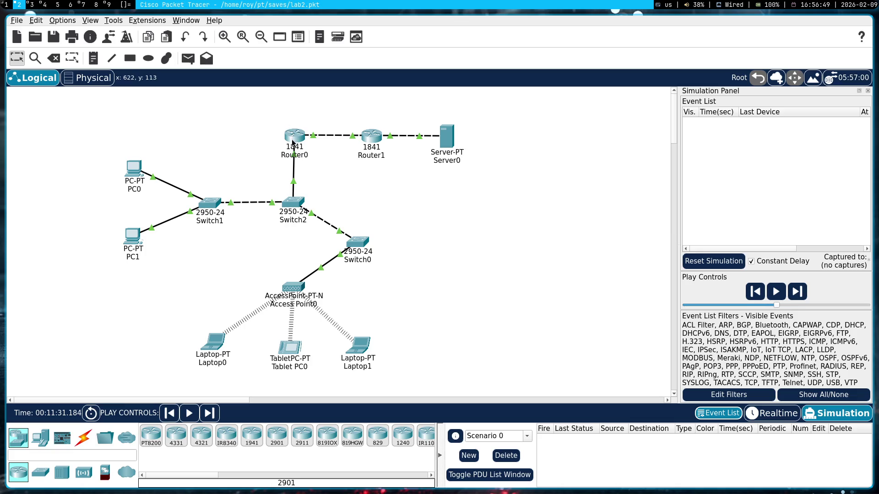
mouse_move(295, 136)
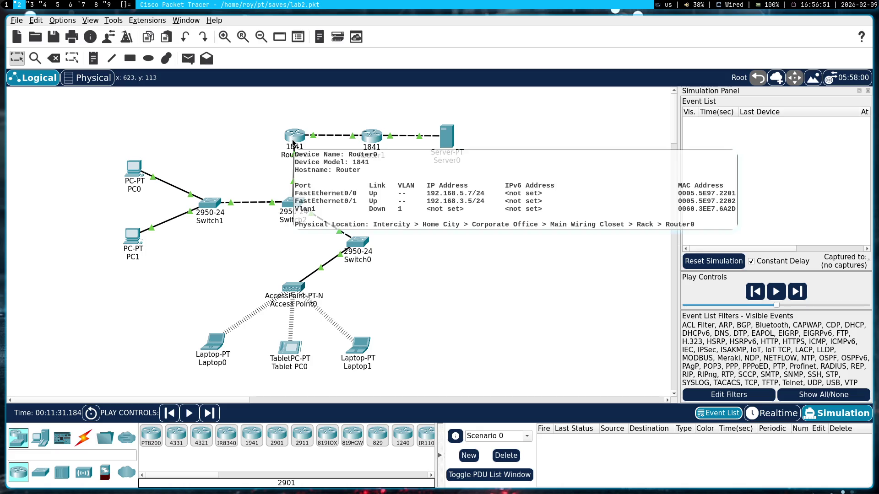
click(293, 142)
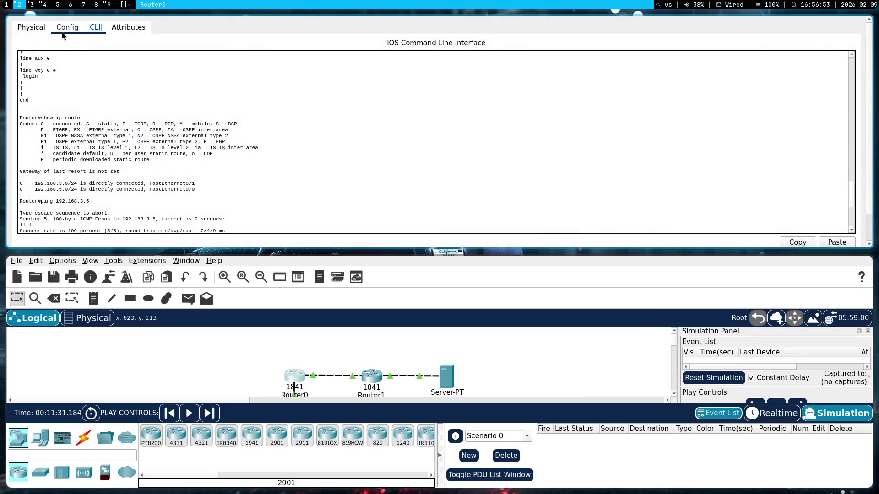
- Edit Router0's FastEthernet0/0 IPv4 address, triggering and dismissing the invalid address warning
click(66, 26)
click(66, 149)
click(532, 120)
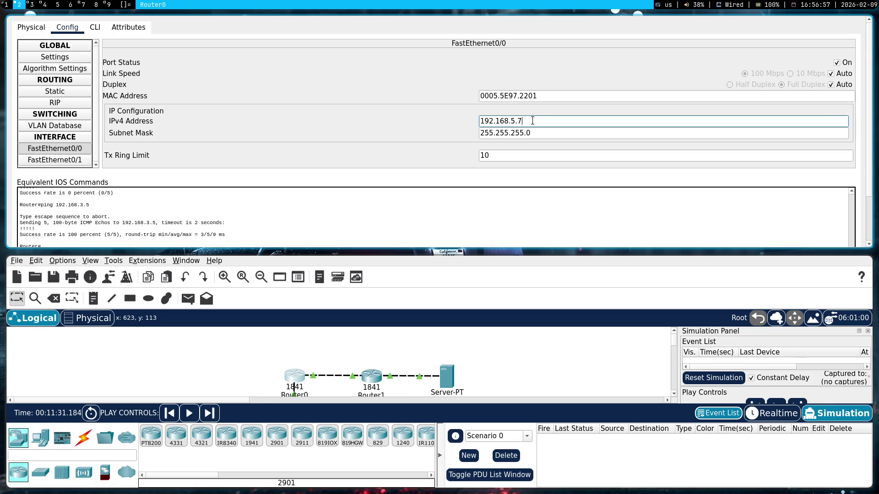
key(BackSpace)
key(Return)
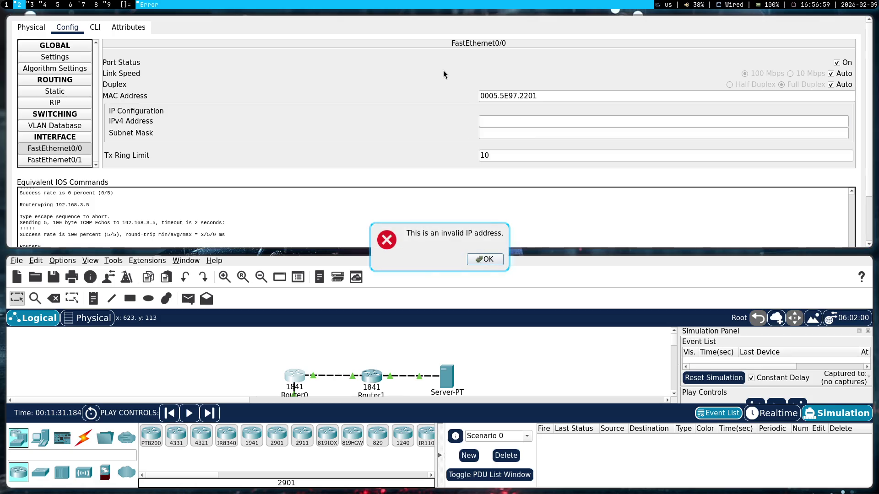
click(486, 259)
- Re-enter 192.168.5.7 on FastEthernet0/0, then shrink Router0's window beside the topology
click(522, 121)
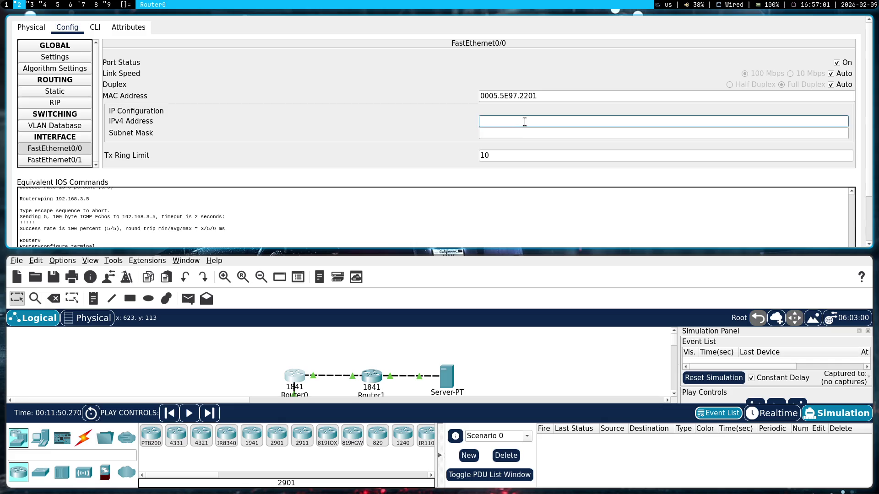
text(192.168.5.7)
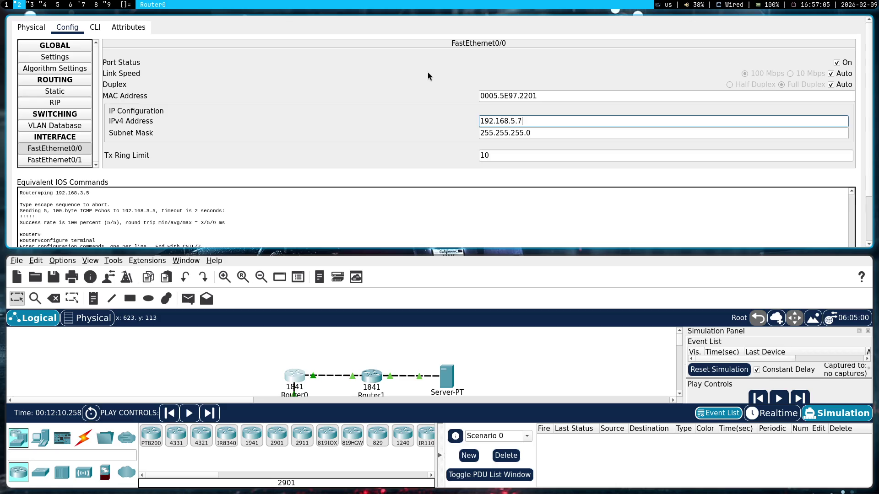
key(Return)
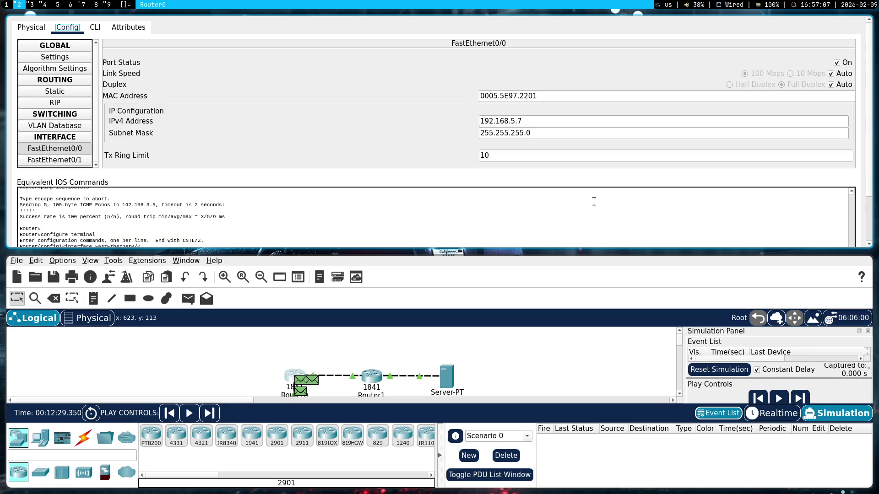
mouse_move(745, 184)
mouse_down()
mouse_move(522, 362)
mouse_move(382, 373)
mouse_up()
mouse_move(280, 243)
mouse_down()
mouse_move(543, 302)
mouse_move(762, 390)
mouse_move(747, 365)
mouse_up()
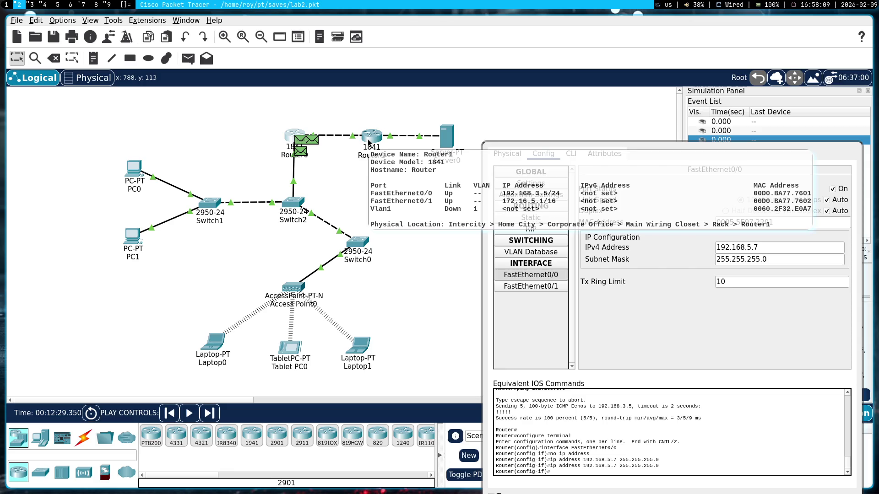
- Copy the suggested ip route command from the stream chat and return to Packet Tracer
key(super+7)
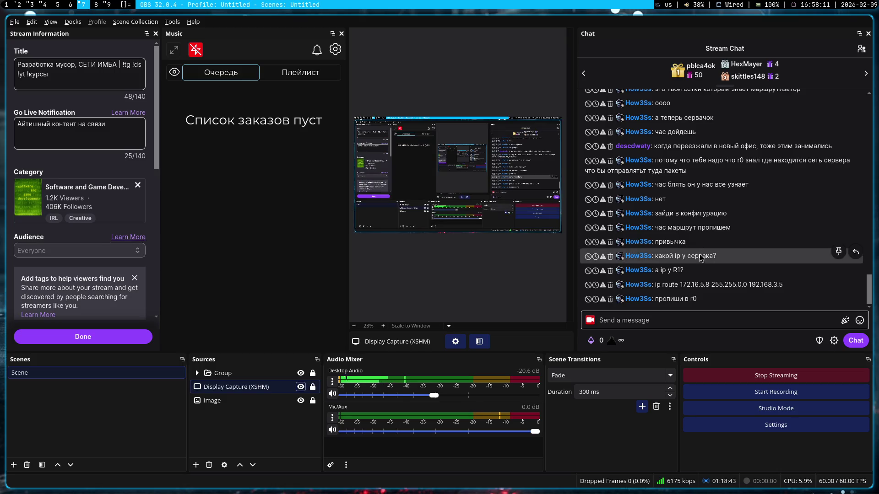
drag(785, 281, 655, 284)
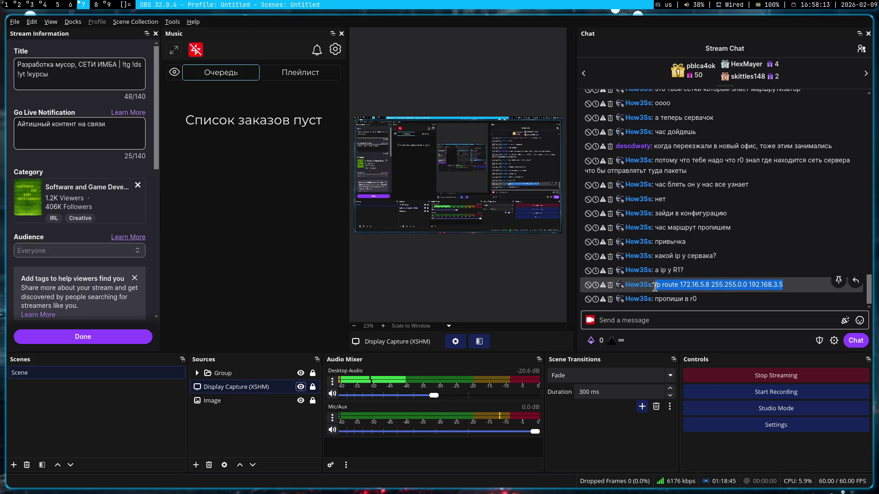
click(691, 288)
key(super+2)
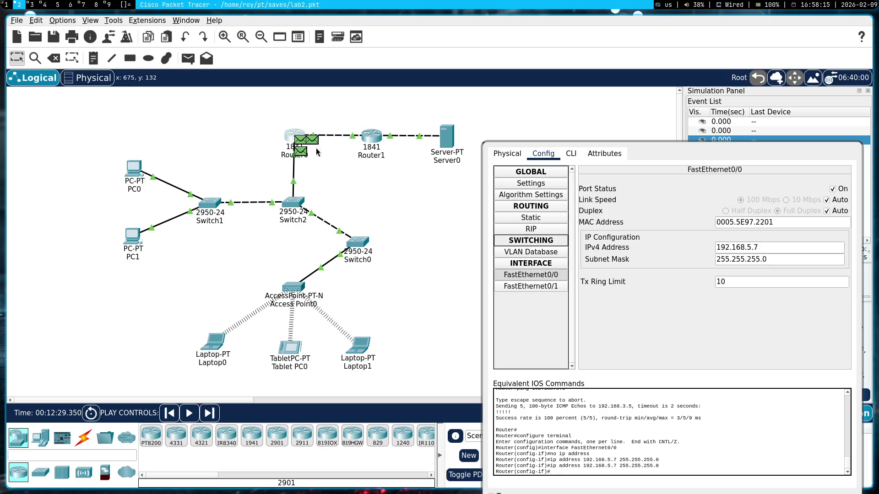
- Switch Router0's window to its CLI with a fresh prompt and position it beside the full topology
drag(597, 158, 596, 80)
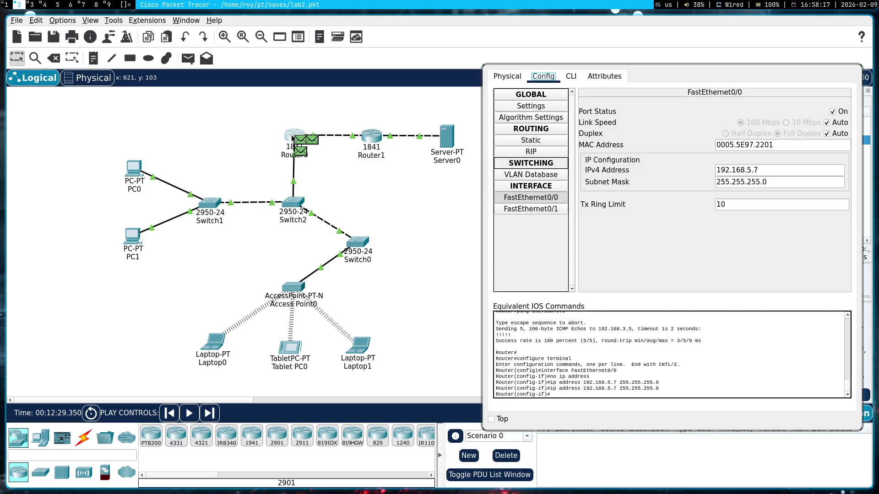
click(571, 77)
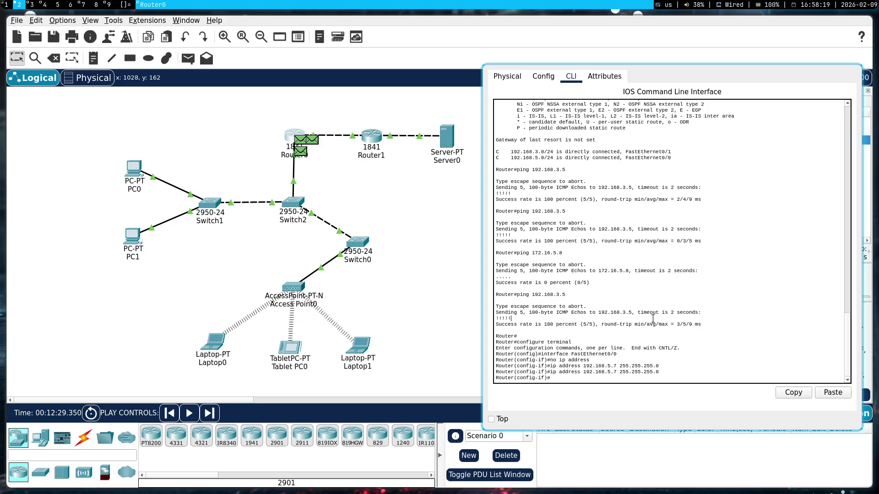
key(Return)
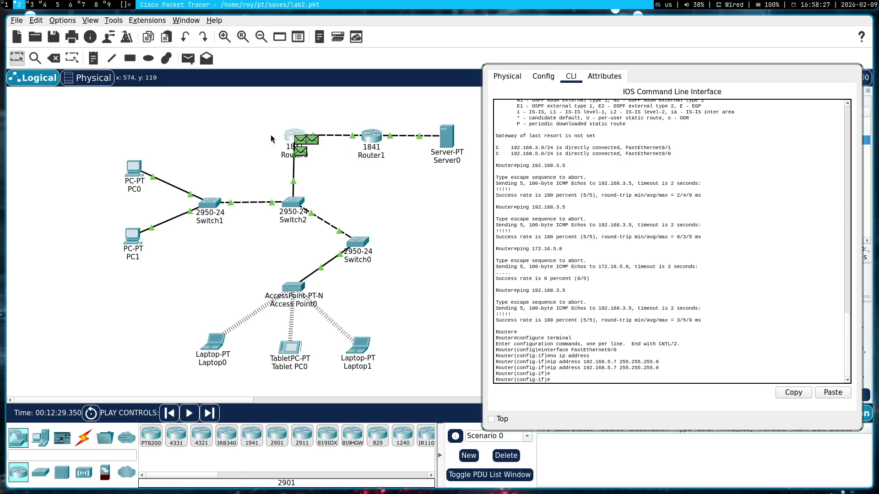
drag(489, 145, 232, 151)
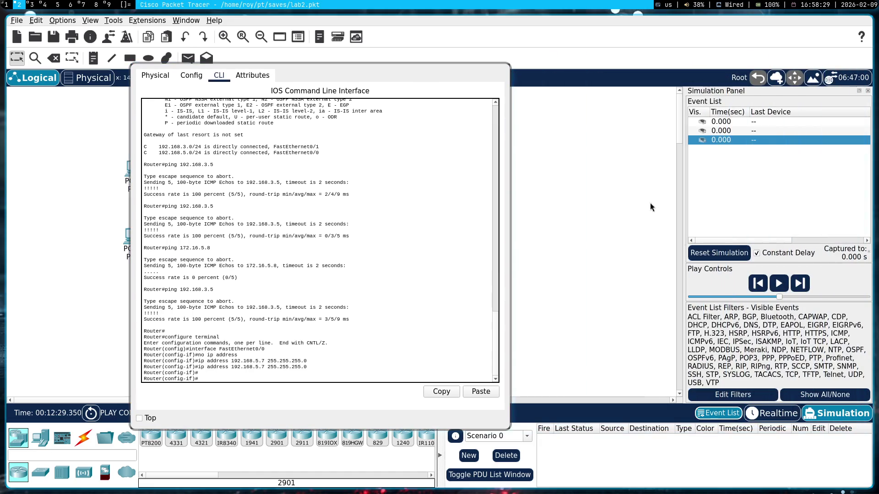
click(714, 253)
drag(425, 207, 750, 210)
text(int fa0)
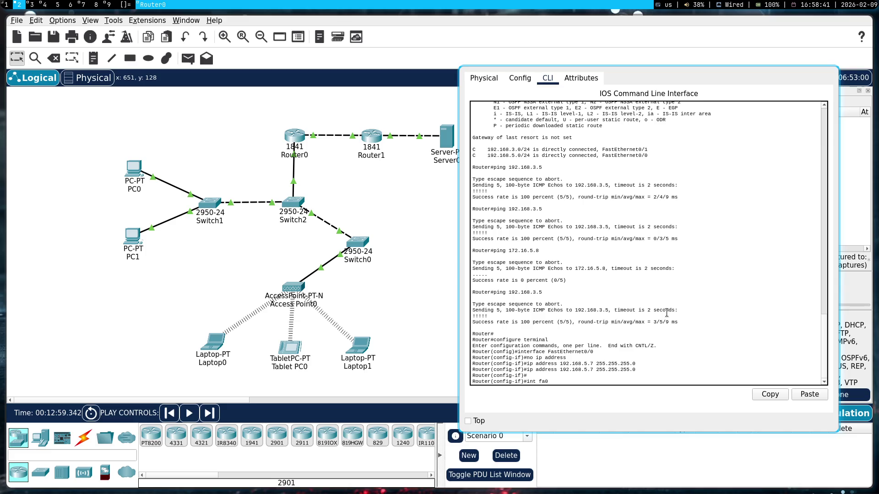
text(/11)
- Under int fa0/1 on Router0, paste and run the static route to 172.16.5.8 via 192.168.3.5
key(Return)
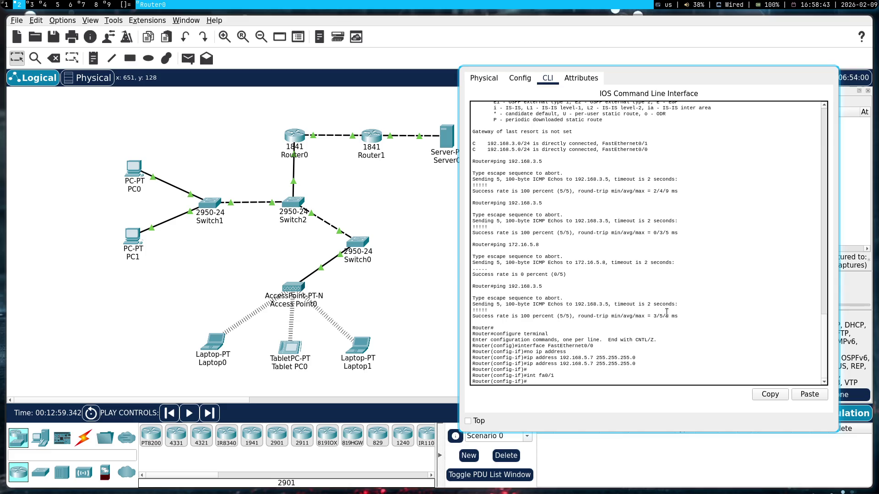
right_click(660, 328)
click(665, 343)
key(Return)
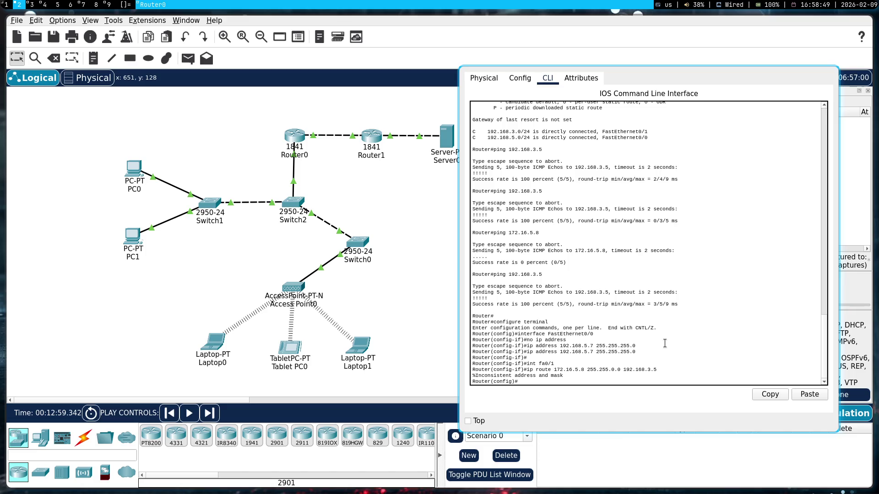
- Recall the rejected route command, shorten its subnet mask, and show Router0's physical view
key(Up)
key(Left)
key(Left)
key(Left)
key(Left)
key(Left)
key(Left)
key(BackSpace)
key(BackSpace)
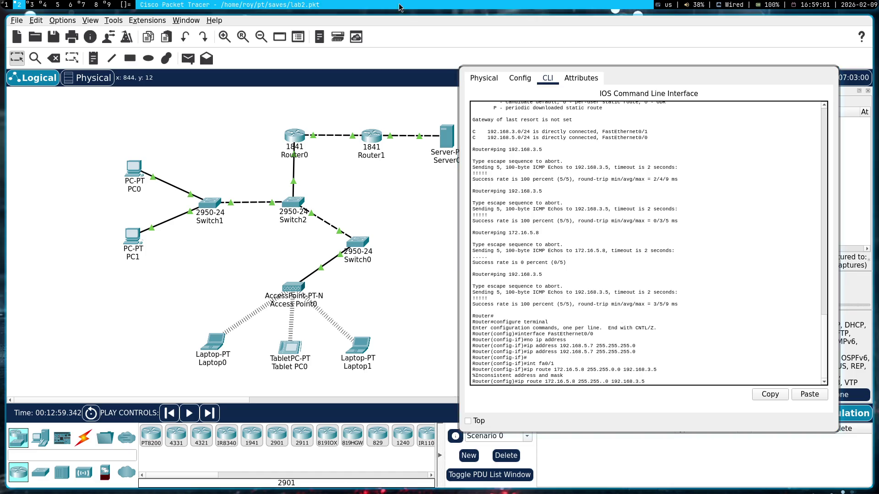
click(484, 78)
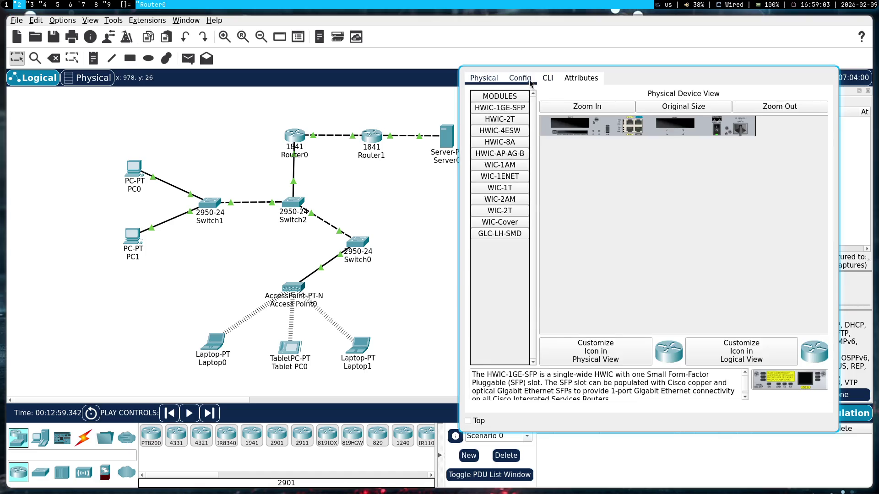
- Set Router0's FastEthernet0/1 IPv4 address to 192.168.3.5 in the Config settings
click(519, 78)
click(509, 211)
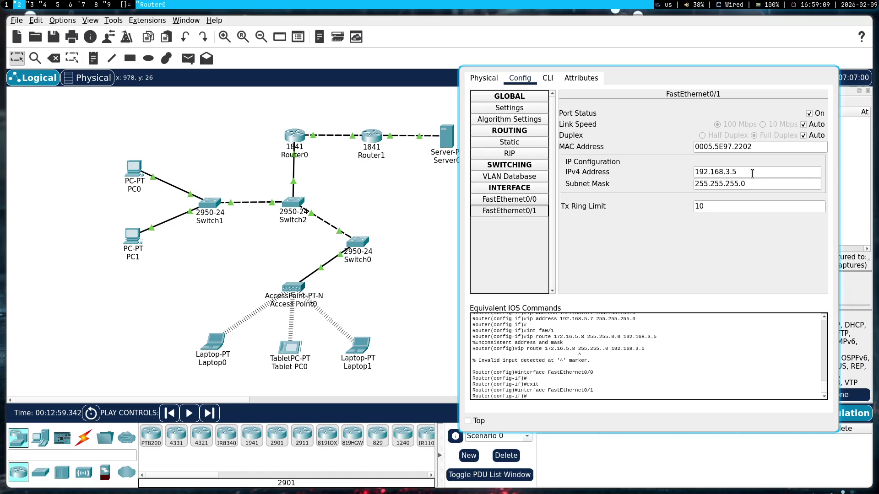
click(752, 173)
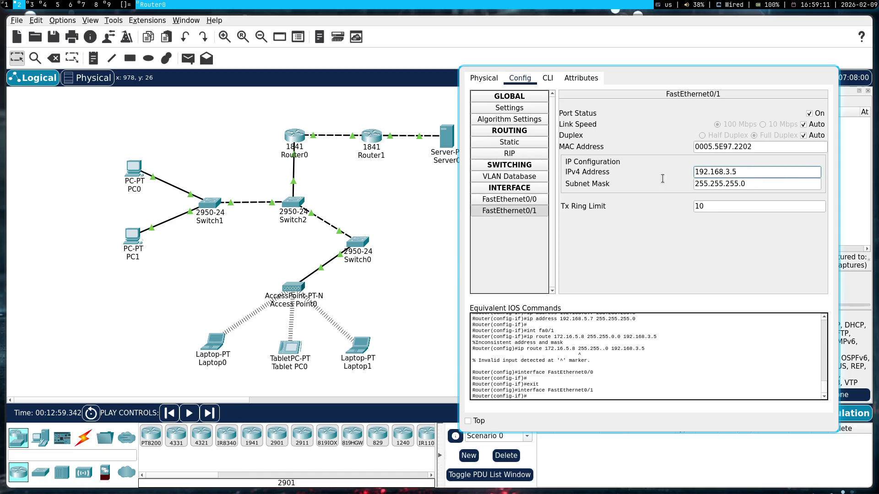
key(ctrl+a)
text(172.16.5.8 255.255.0.0 192.168.3.5)
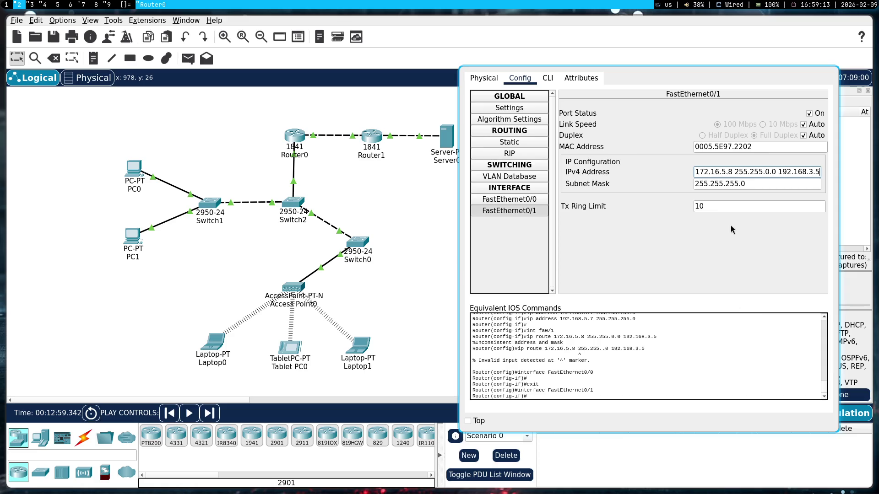
key(ctrl+z)
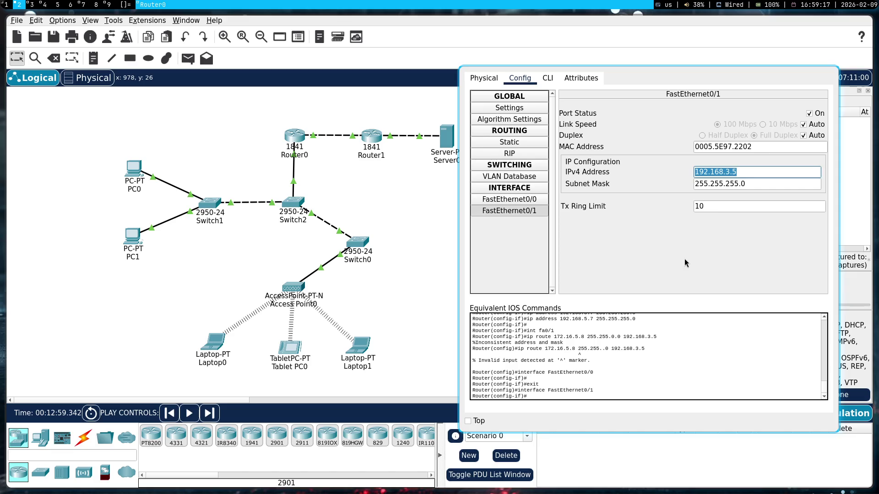
key(Return)
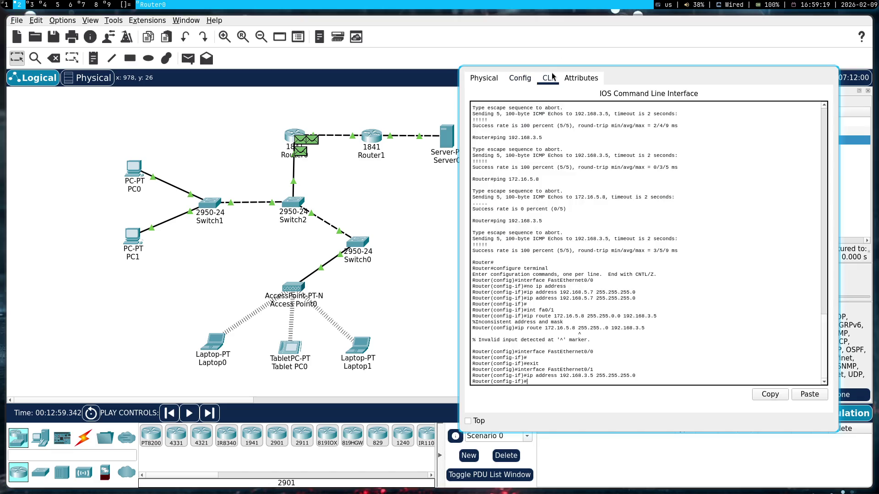
- Return to Router0's command-line console and move it aside
click(547, 77)
drag(662, 248, 443, 248)
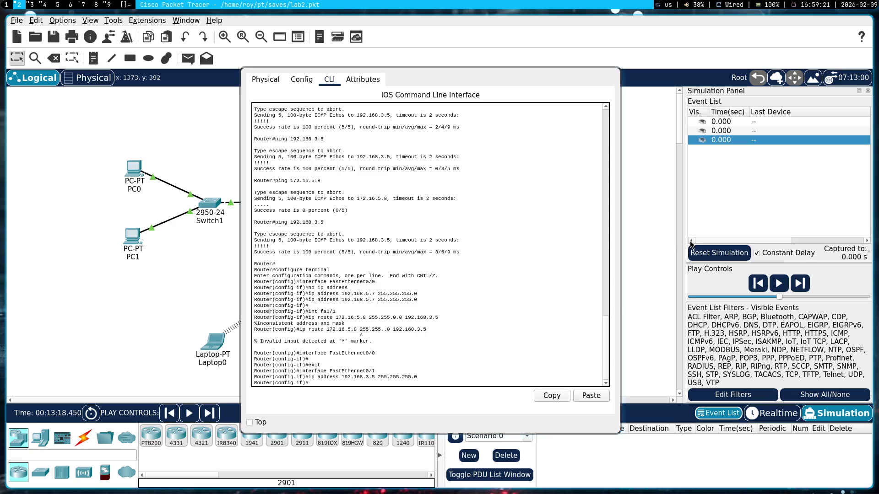
- Paste the ip route 172.16.5.8 command via 192.168.3.5 and edit its mask to 255.255.255.0, then check the lab PDF
drag(473, 210, 679, 231)
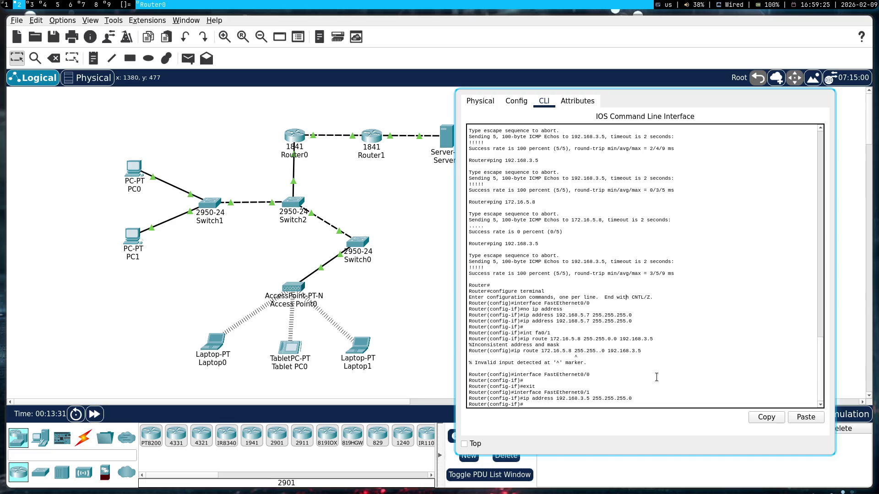
key(Up)
key(Down)
right_click(656, 377)
click(674, 394)
key(BackSpace)
key(BackSpace)
text(255.255.255.0 192.168.3.5)
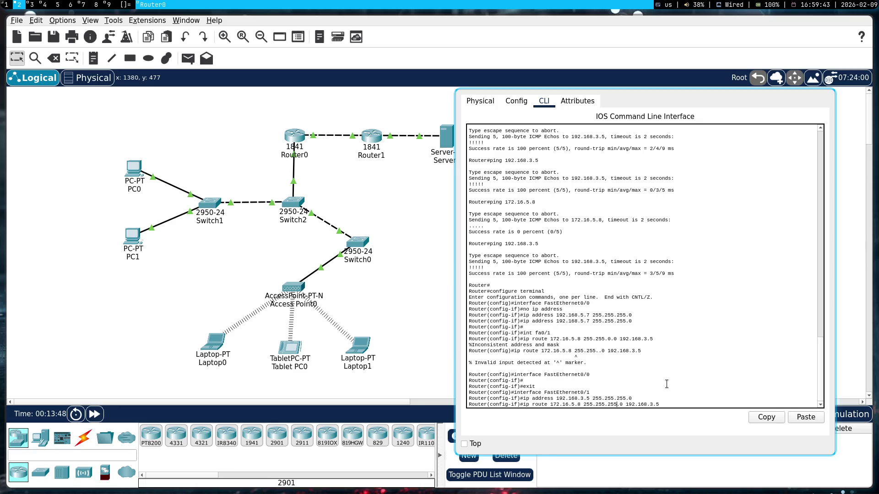
mouse_move(445, 136)
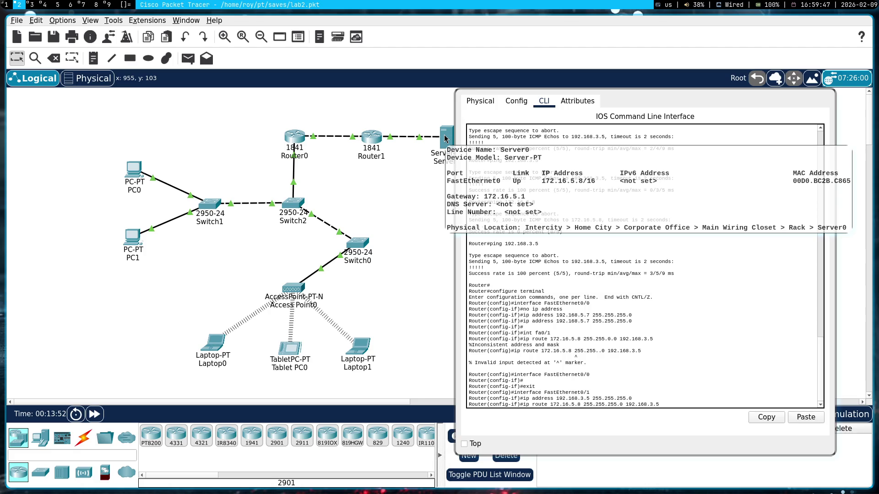
key(alt+3)
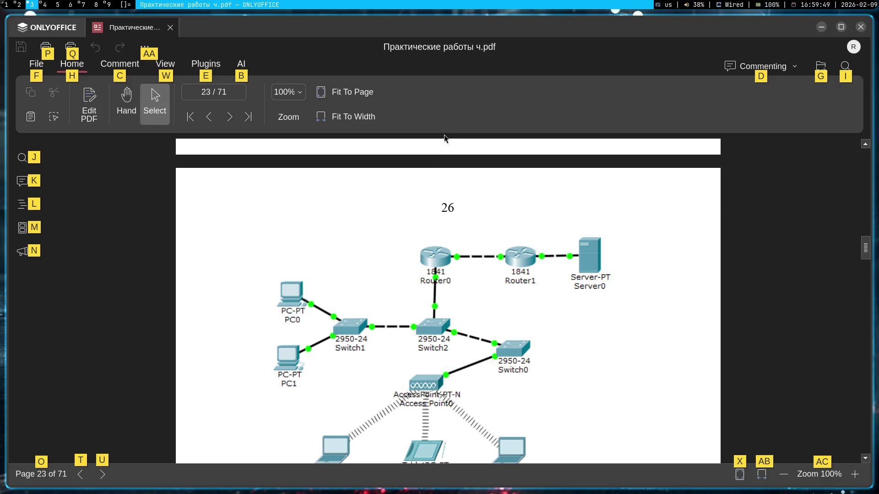
scroll(518, 270, up, 3)
scroll(519, 270, down, 5)
scroll(504, 255, down, 5)
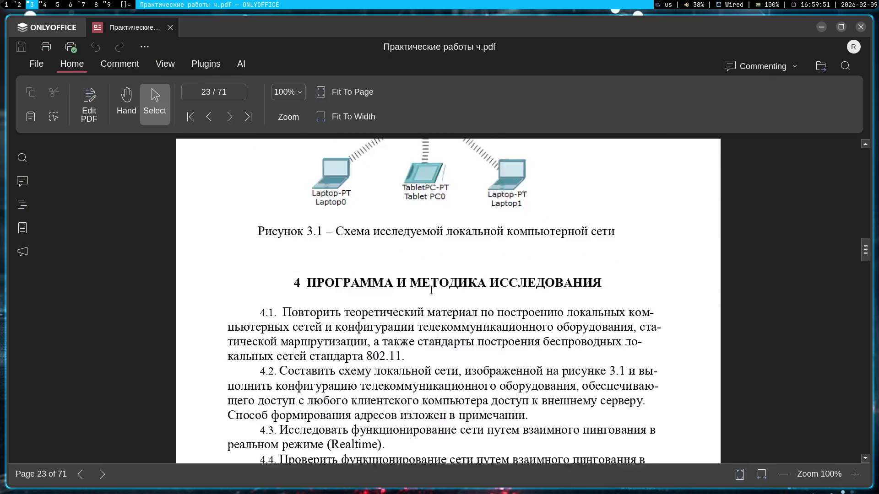
scroll(480, 269, down, 5)
scroll(447, 276, down, 3)
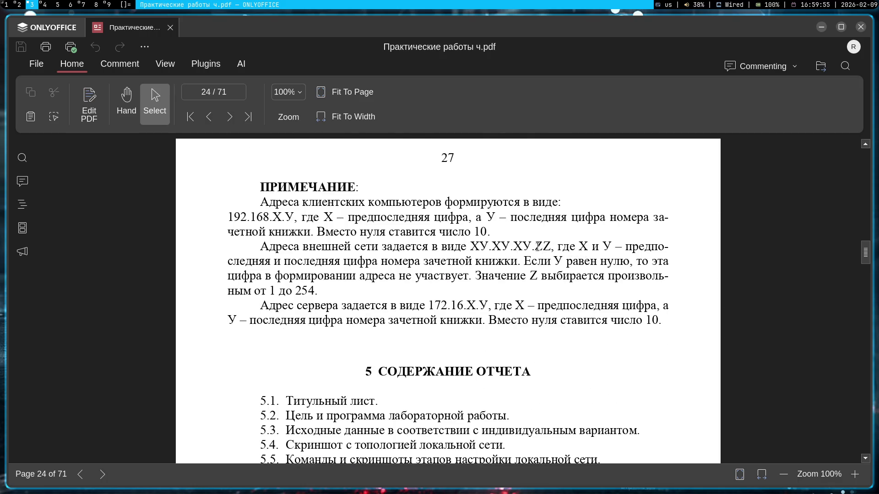
key(alt+2)
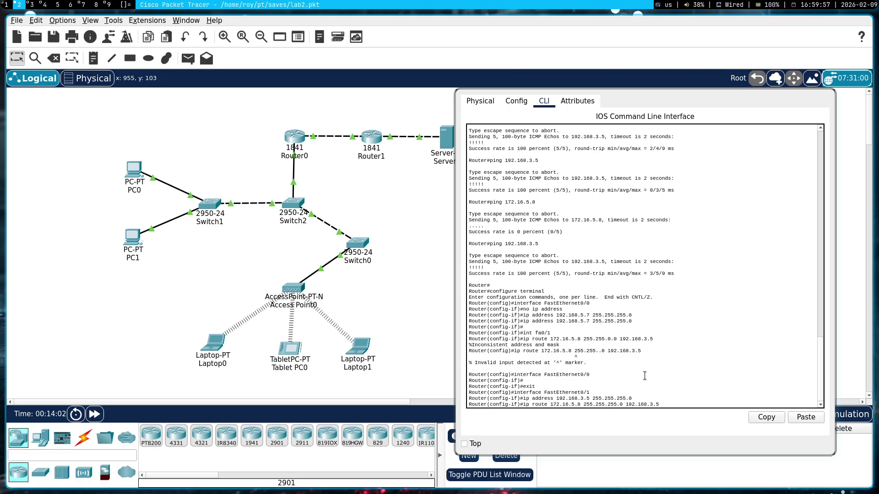
- Run ip route 172.16.5.8 255.255.0.0 192.168.3.5 on Router0, getting the inconsistent address and mask error
click(627, 391)
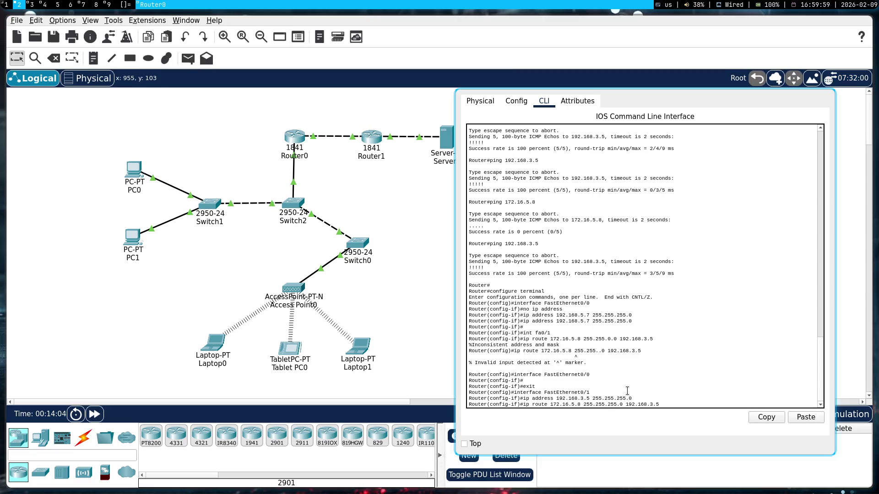
key(BackSpace)
key(BackSpace)
key(BackSpace)
right_click(629, 399)
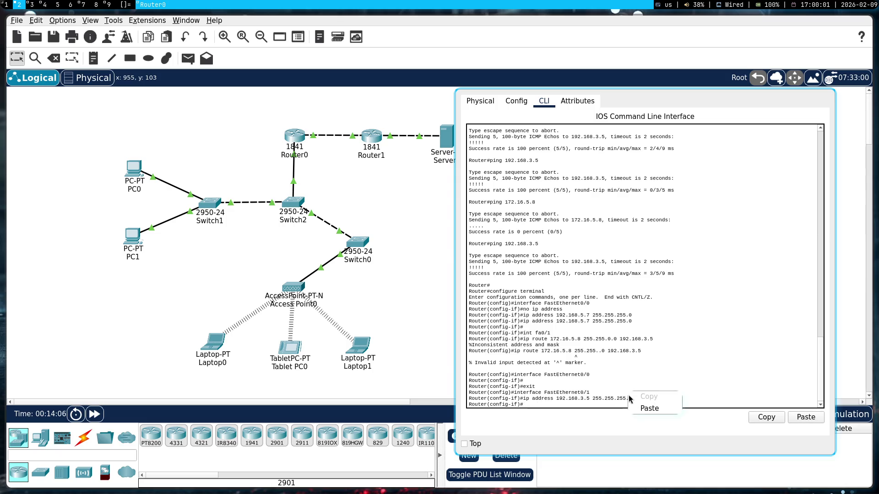
click(649, 407)
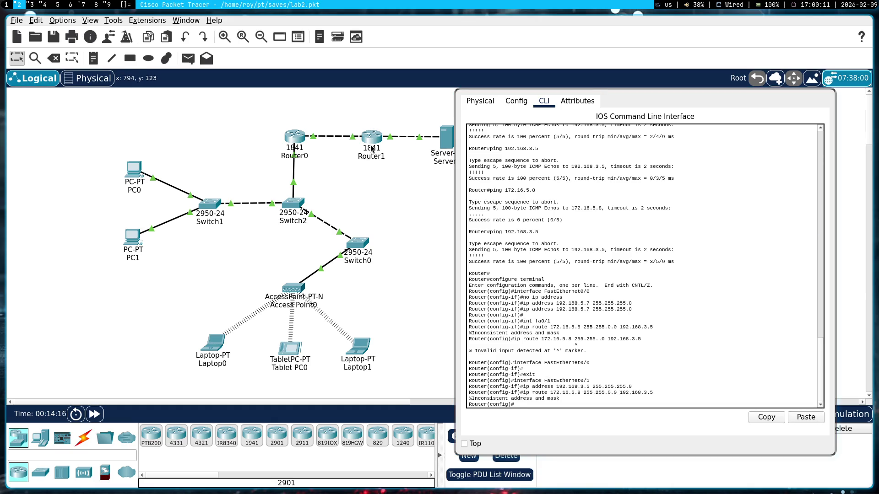
mouse_move(371, 140)
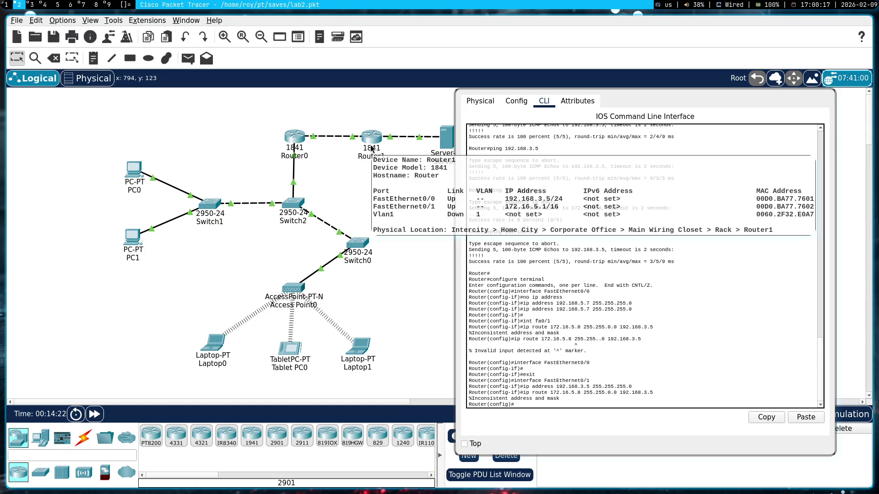
click(589, 296)
key(Up)
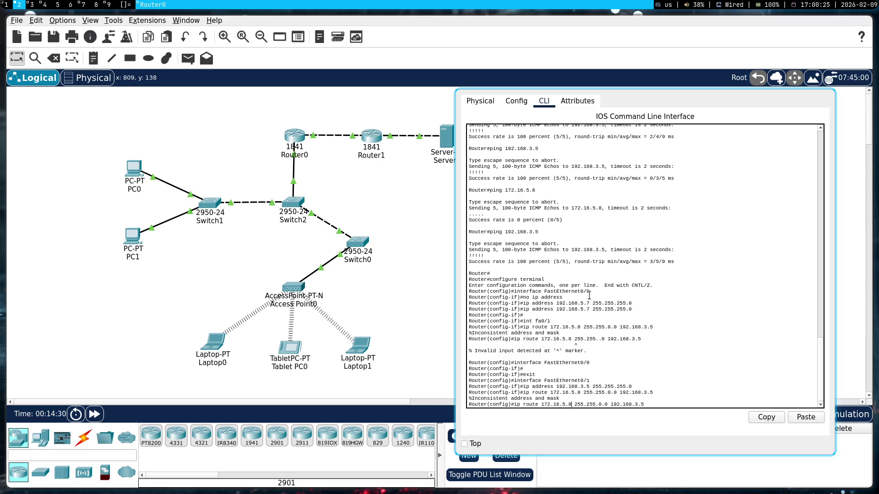
- Copy the route command with its error and send it to Gemini as a new message
drag(562, 399, 524, 394)
right_click(523, 396)
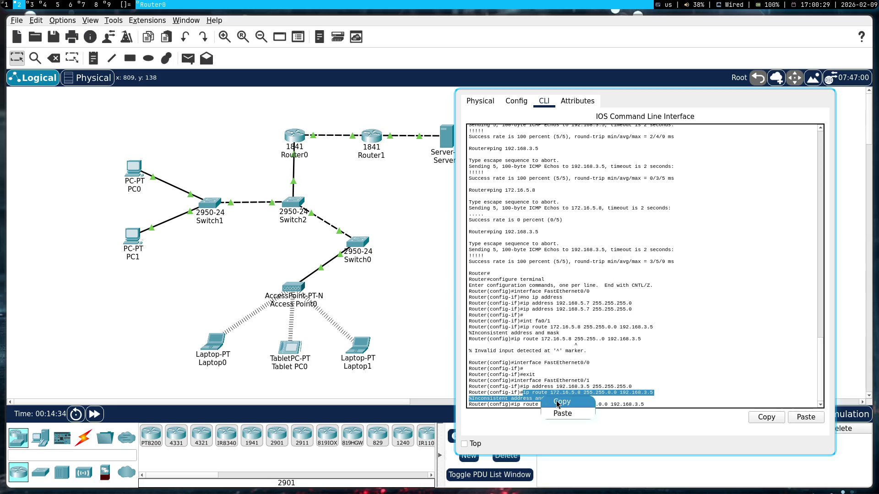
click(560, 403)
key(super+1)
click(412, 416)
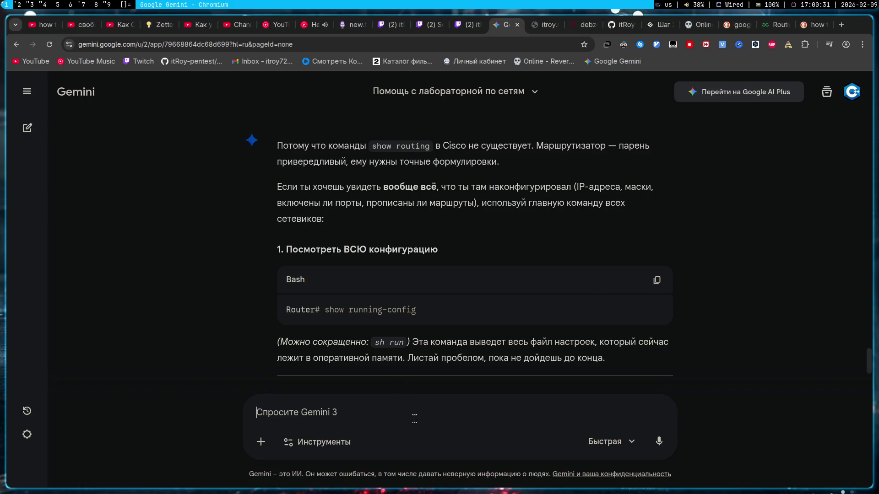
key(ctrl+v)
key(Return)
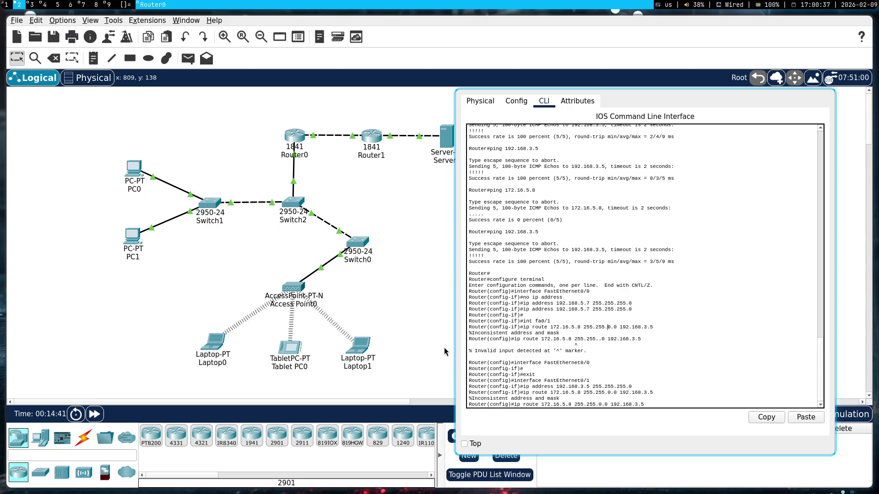
- Retry the route with destination 172.16.5.0 instead of 172.16.5.8, then return to Gemini's answer
key(super+2)
scroll(693, 351, down, 1)
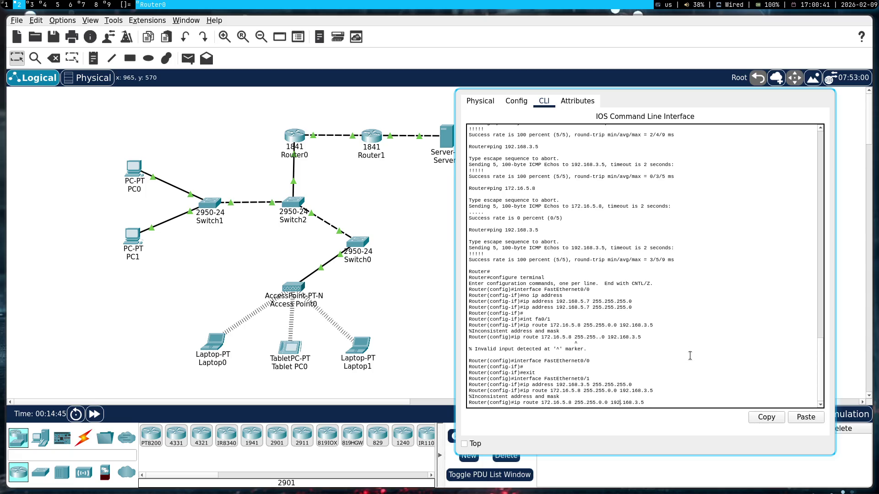
key(BackSpace)
text(0)
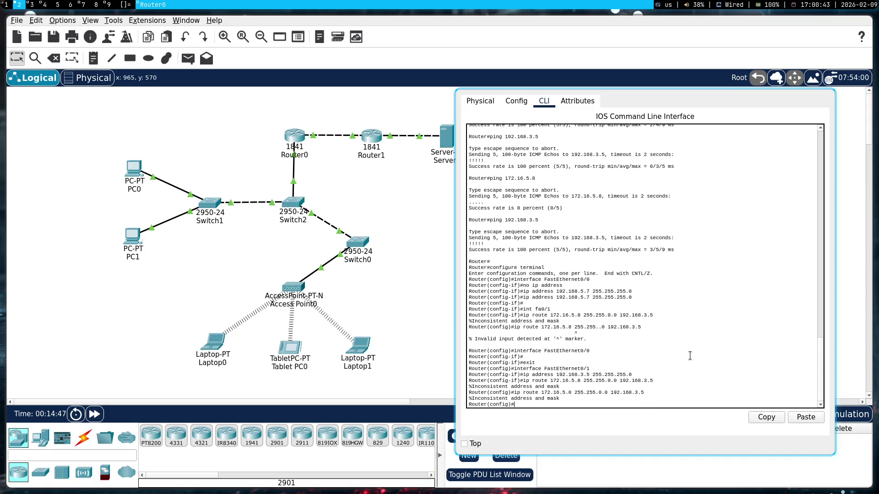
key(Return)
key(super+1)
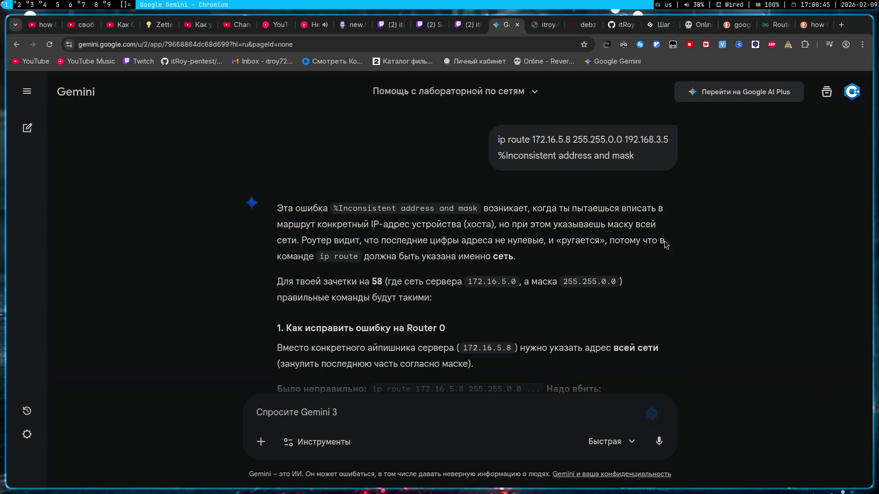
scroll(666, 245, down, 3)
scroll(667, 245, down, 2)
- Select Gemini's suggested 'ip route 172.16.0.0 255.255.0.0' without its next hop for copying
drag(592, 294, 372, 287)
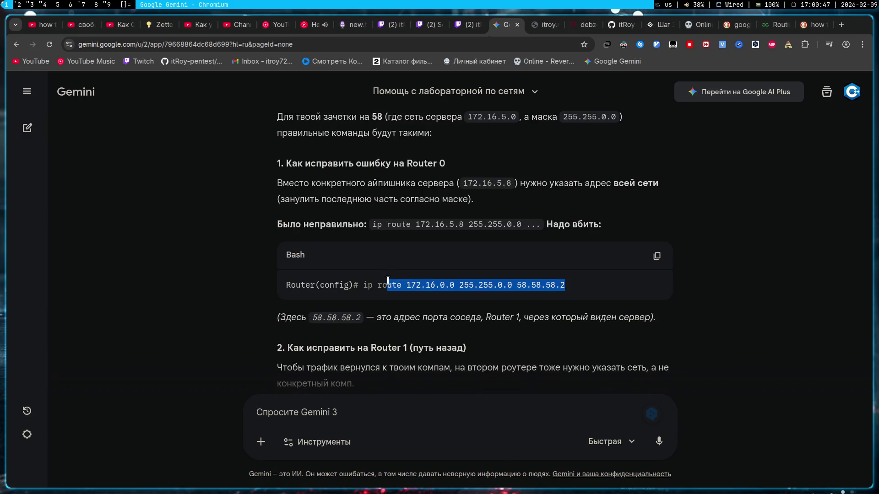
click(550, 256)
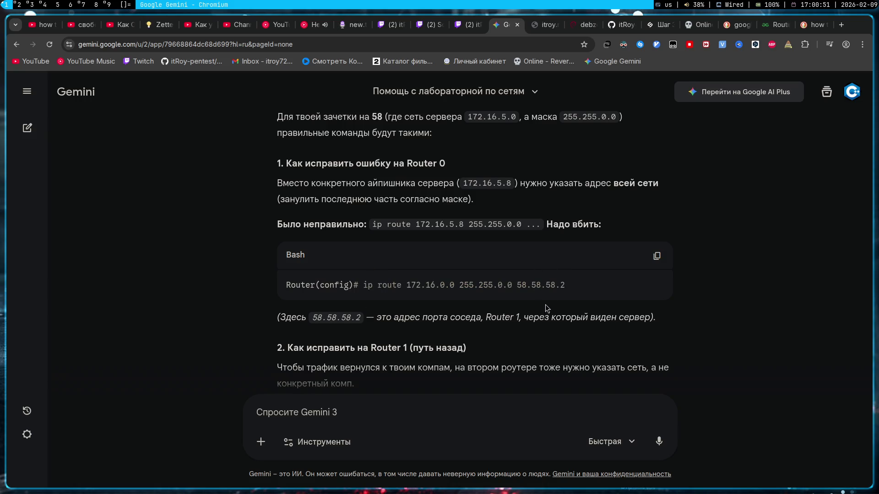
triple_click(534, 284)
drag(512, 284, 363, 286)
click(461, 238)
- Run ip route 172.16.0.0 255.255.0.0 192.168.3.5 on Router0, rejected as an invalid next hop
key(super+2)
right_click(646, 347)
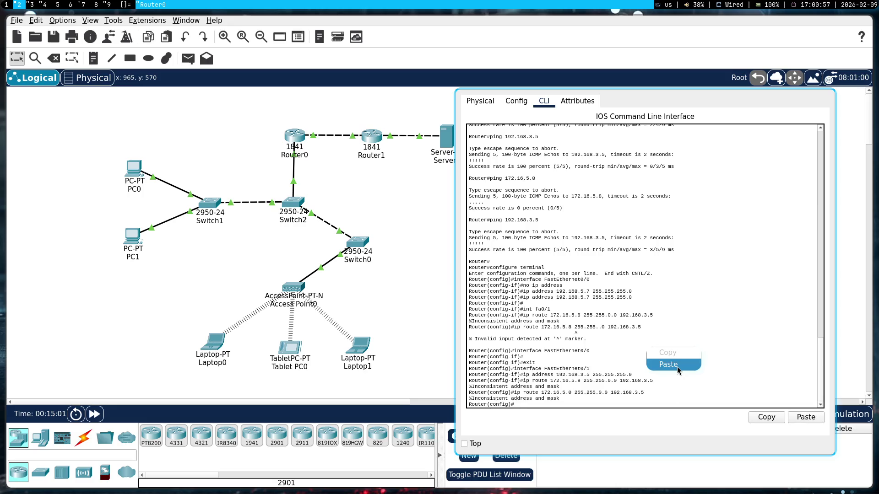
click(677, 367)
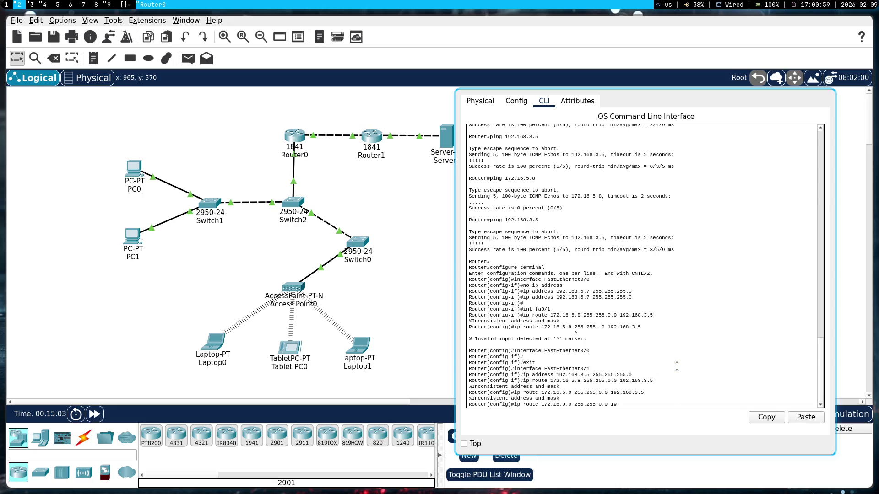
text(192.168.3.5)
key(Return)
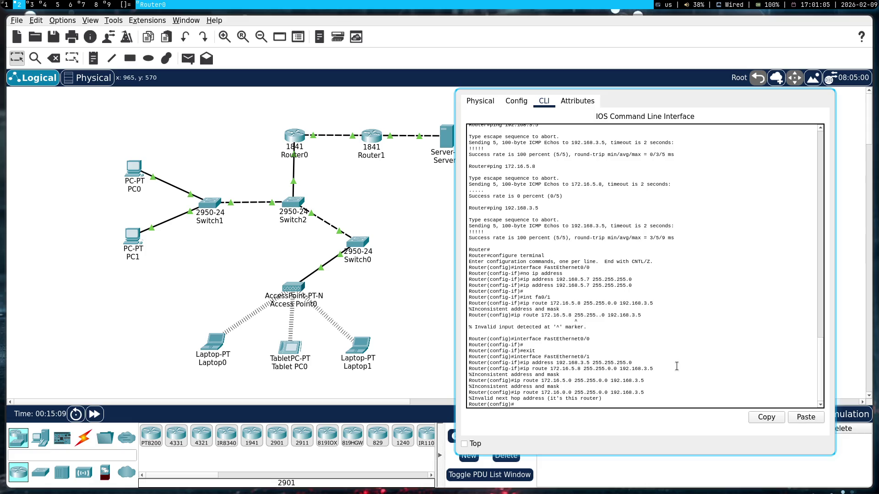
text(in)
text(t fa0/1)
- Retry the same 172.16.0.0 route after entering int fa0/1, again rejected
key(Return)
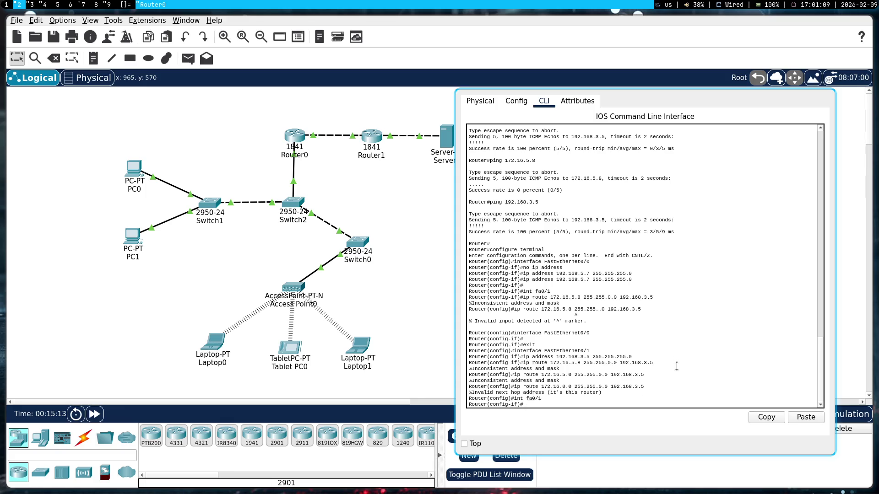
right_click(680, 374)
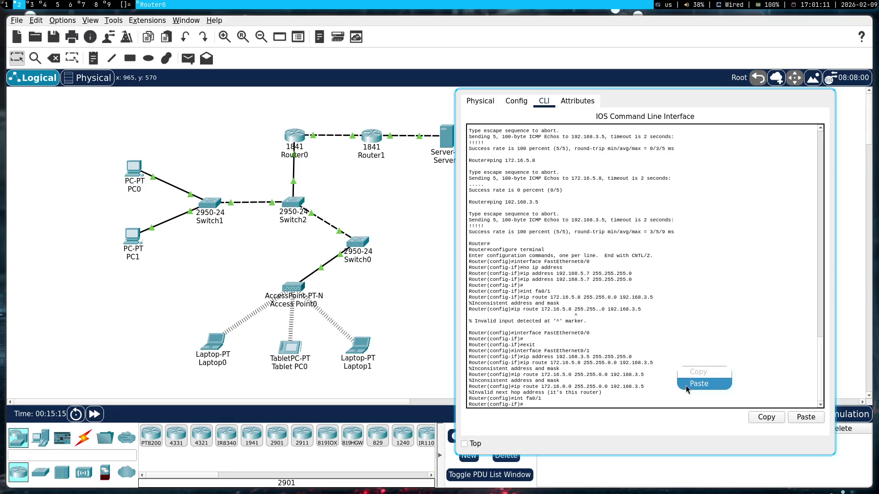
click(686, 385)
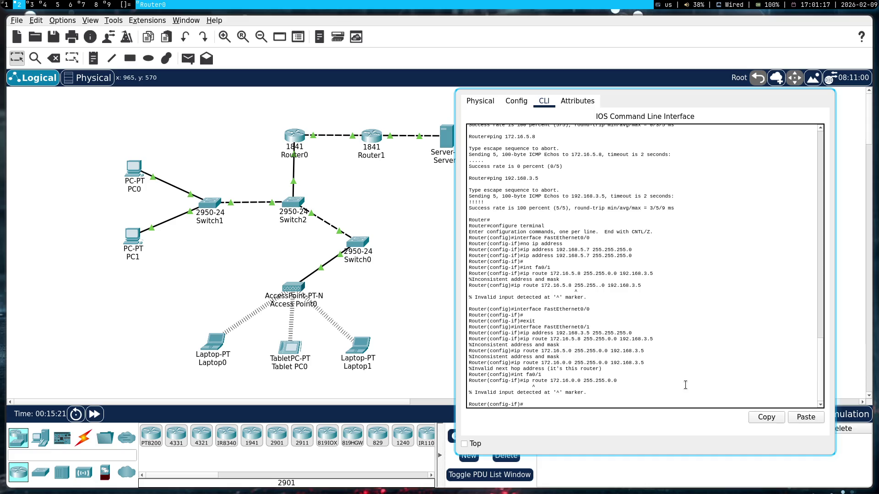
right_click(685, 386)
click(696, 405)
text(192.168.3.)
text(5)
key(Return)
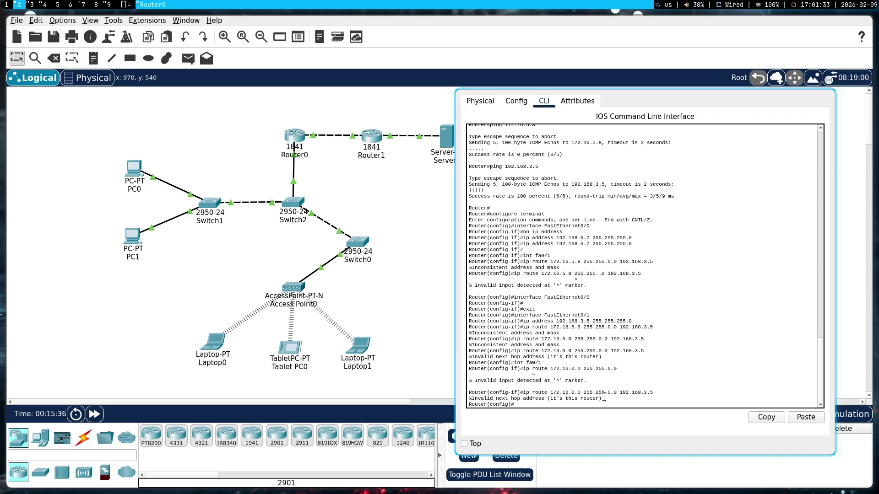
- Select the route command and its invalid next hop error for copying
drag(604, 398, 468, 392)
right_click(527, 402)
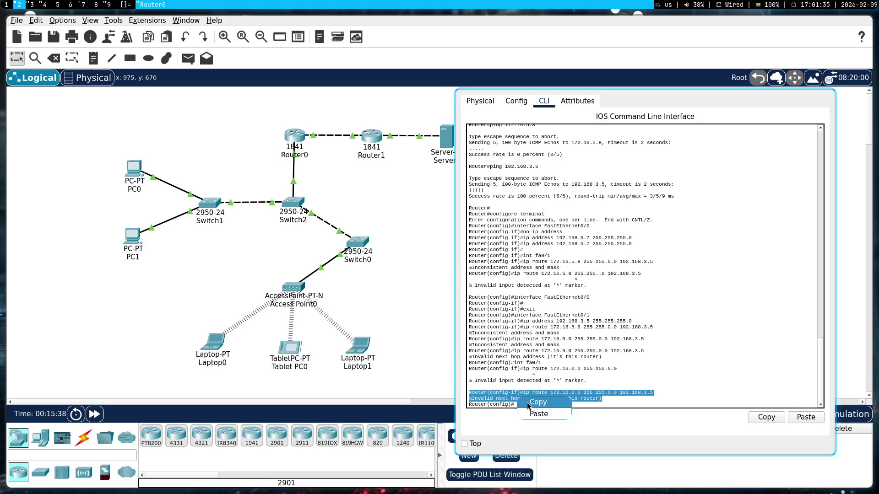
- Copy the invalid next hop error, send it to Gemini, and return to the Router0 console
click(526, 403)
key(super+1)
click(468, 412)
key(ctrl+v)
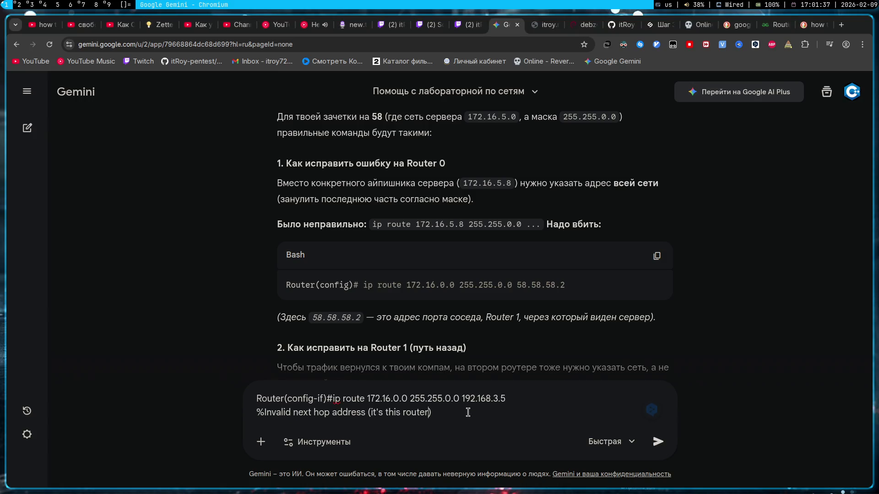
key(Return)
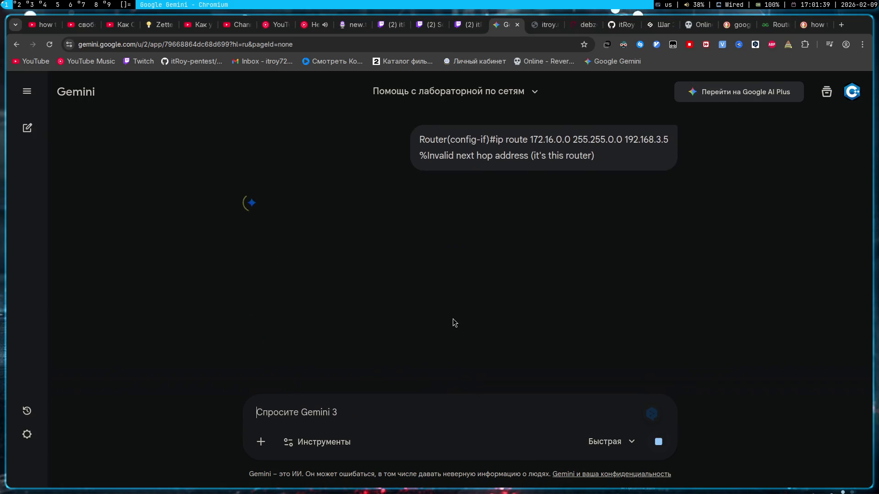
key(super+2)
drag(653, 371, 647, 285)
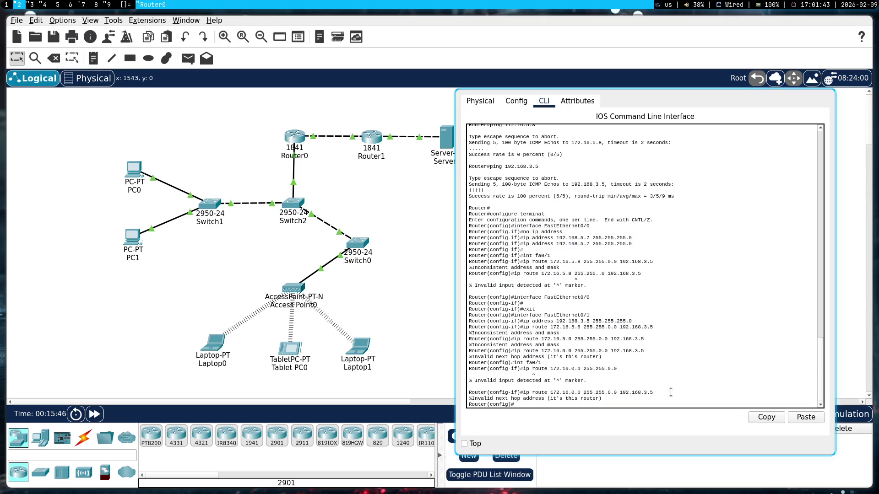
- Resize and move the Router0 console to the right so Router1 and the topology stay visible
drag(504, 291, 469, 207)
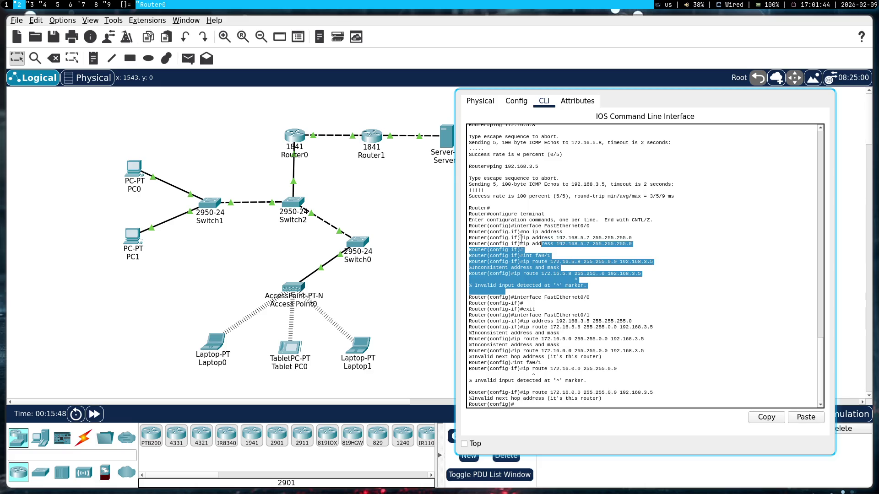
click(619, 264)
mouse_move(694, 295)
mouse_down()
mouse_move(412, 222)
mouse_move(874, 490)
mouse_move(407, 285)
mouse_up()
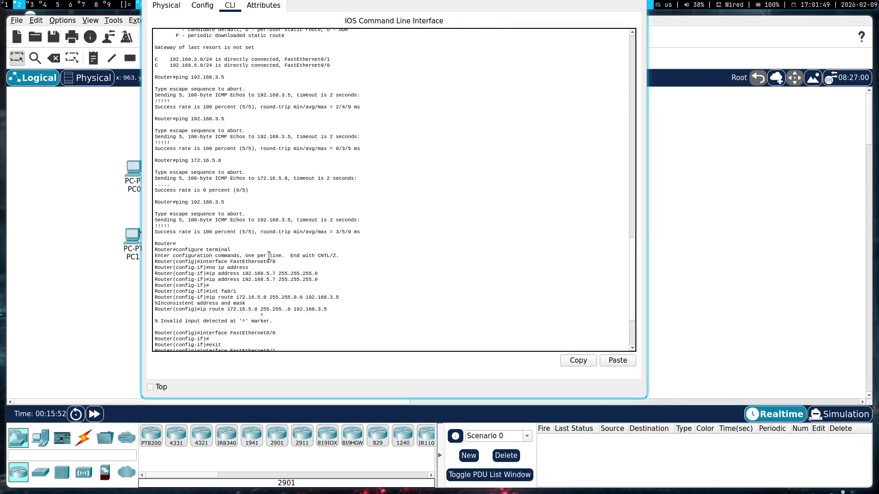
scroll(384, 291, down, 2)
mouse_move(350, 281)
mouse_down()
mouse_move(560, 337)
mouse_move(581, 353)
mouse_up()
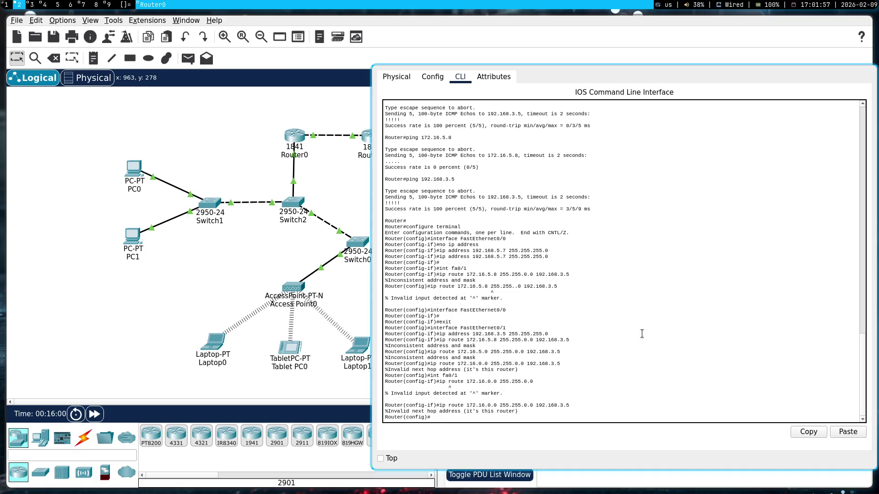
drag(502, 402, 546, 424)
text(e)
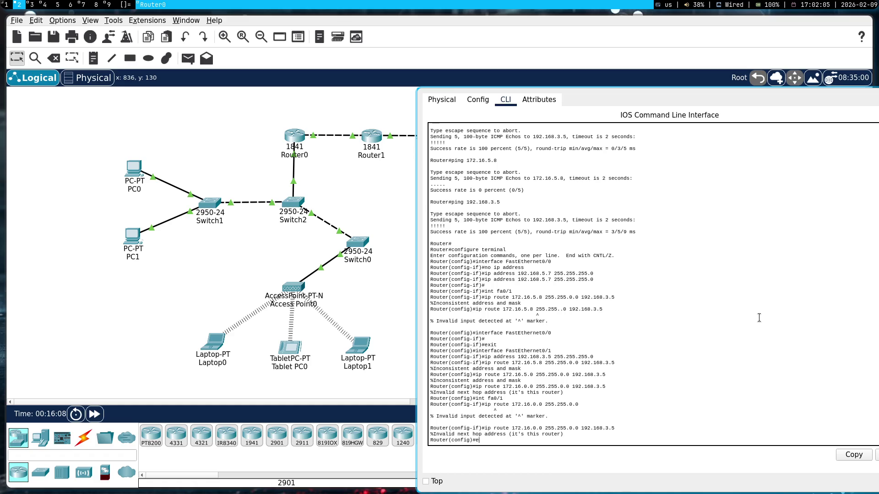
text(nd)
- Leave configuration mode with end and ping 192.168.3.5 from Router0 at 5/5 success
key(Return)
text(pi)
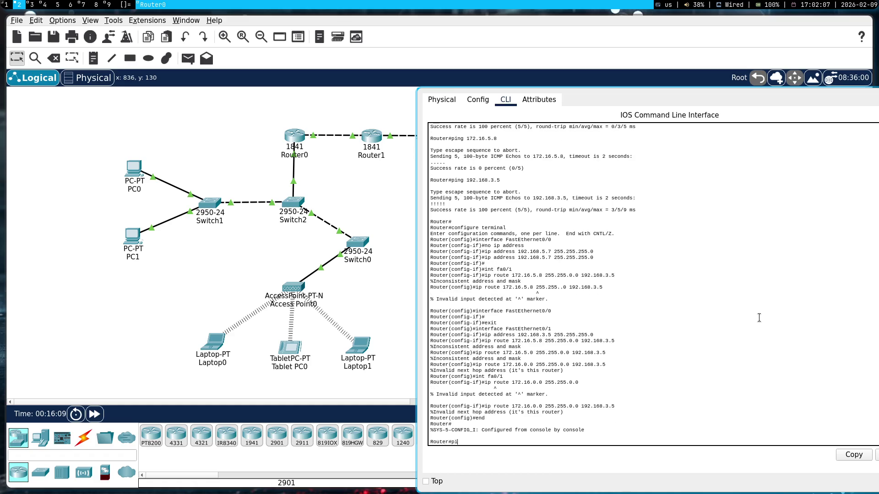
text(ng 192.168.3.5)
key(Return)
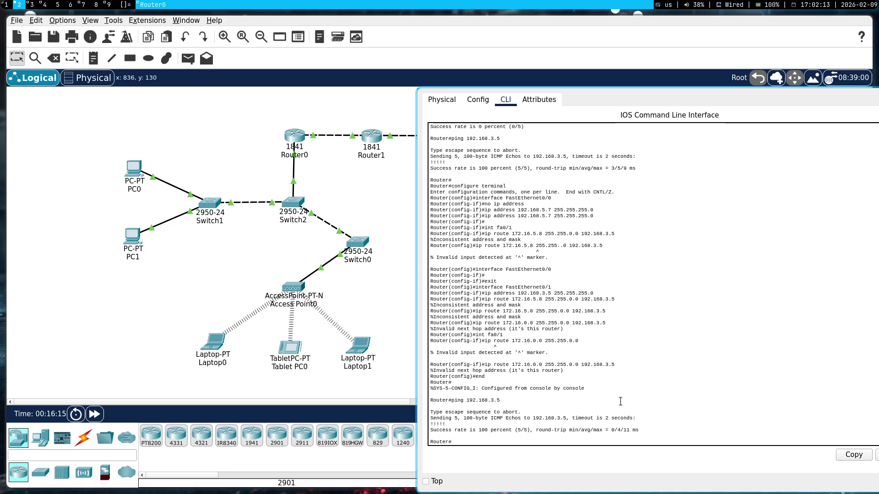
double_click(585, 431)
drag(587, 432, 591, 432)
- Select the chat's suggested route for 172.16.0.0/16 via 172.16.5.1 in the streaming workspace and return to Router0
key(super+7)
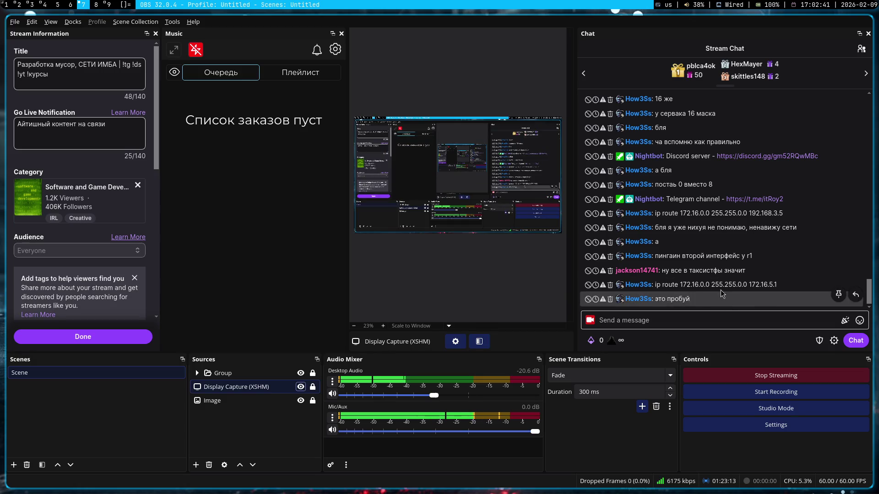
drag(777, 284, 655, 285)
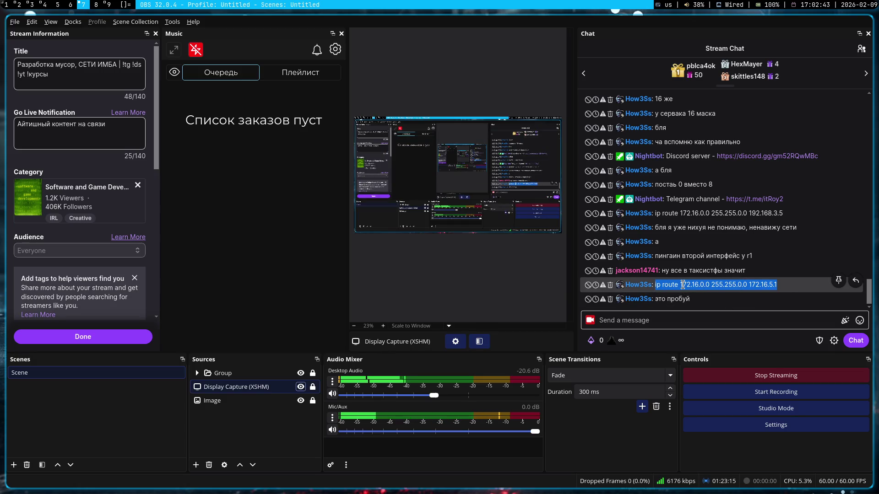
key(super+2)
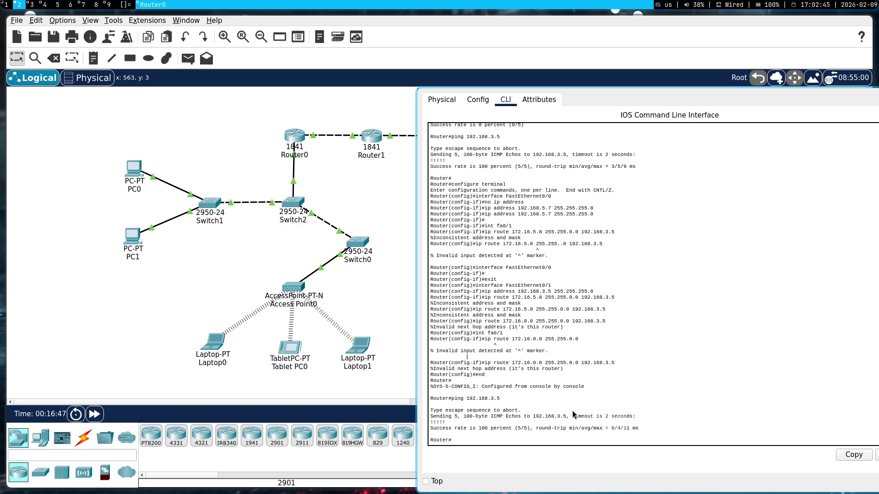
text(co)
text(nf t)
- Paste the static route ip route 172.16.0.0 255.255.0.0 172.16.5.1 into Router0's config and close the console
key(Return)
text(int)
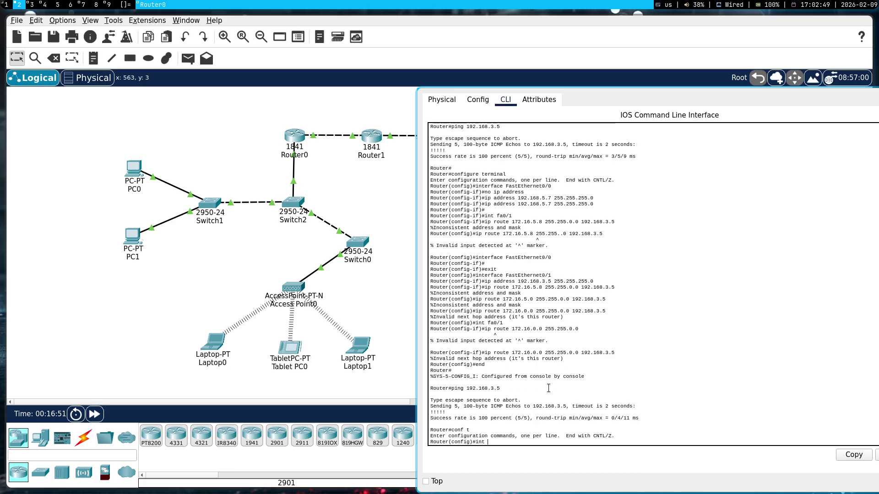
text(fa0/1)
key(Return)
right_click(549, 388)
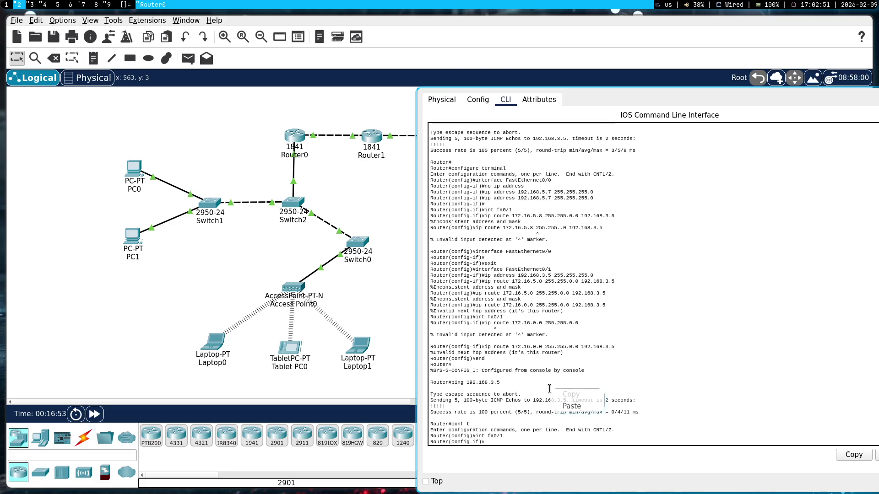
click(557, 409)
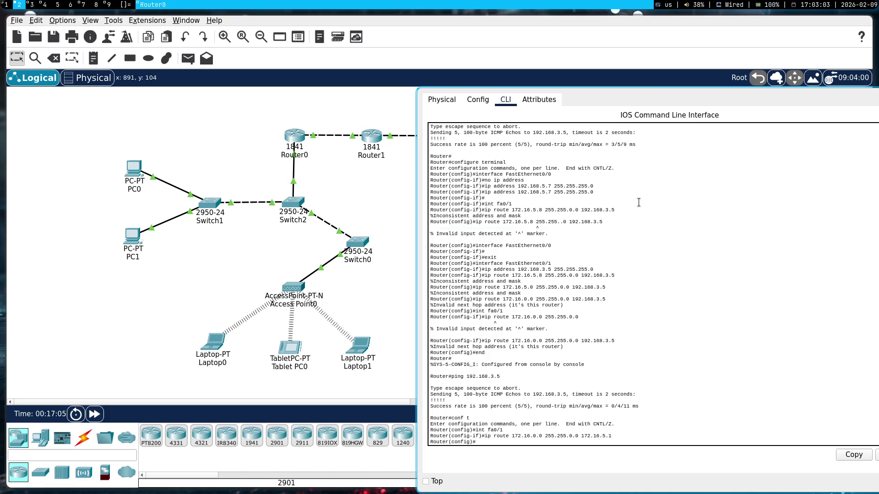
key(super+shift+q)
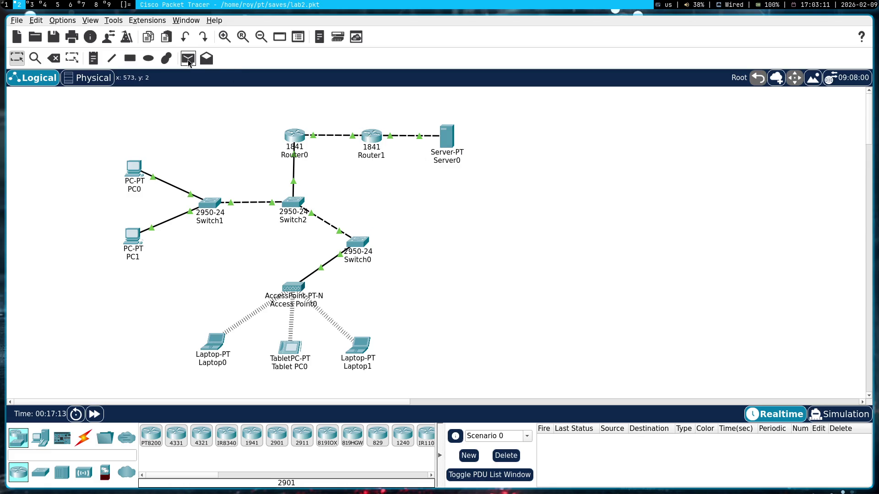
- Send a simple PDU from PC0 to Server0 and play it in simulation mode
click(188, 59)
click(134, 167)
click(447, 146)
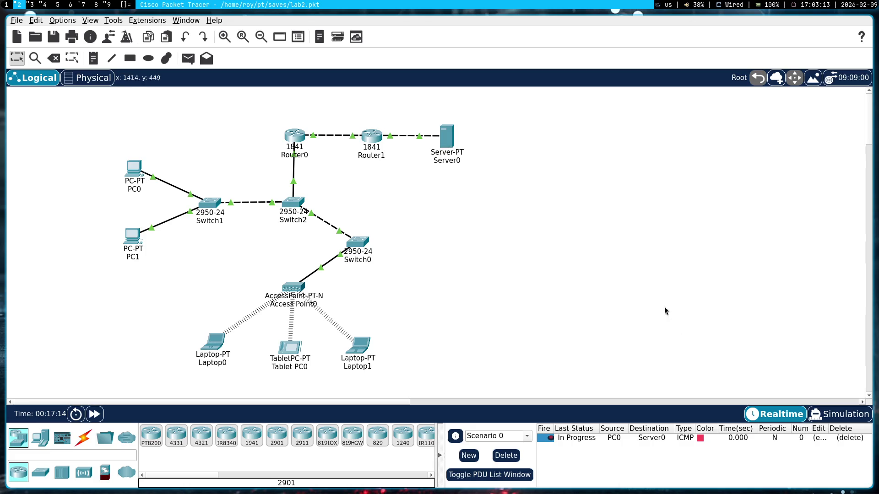
click(834, 414)
click(777, 284)
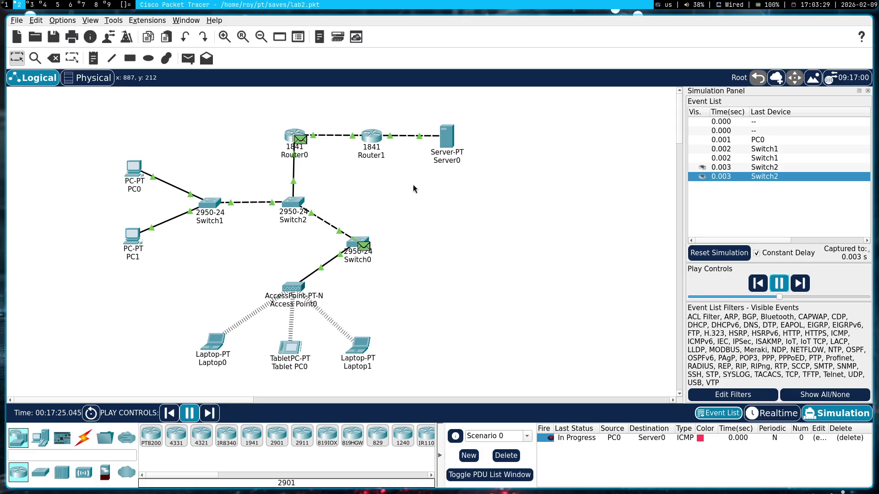
click(781, 288)
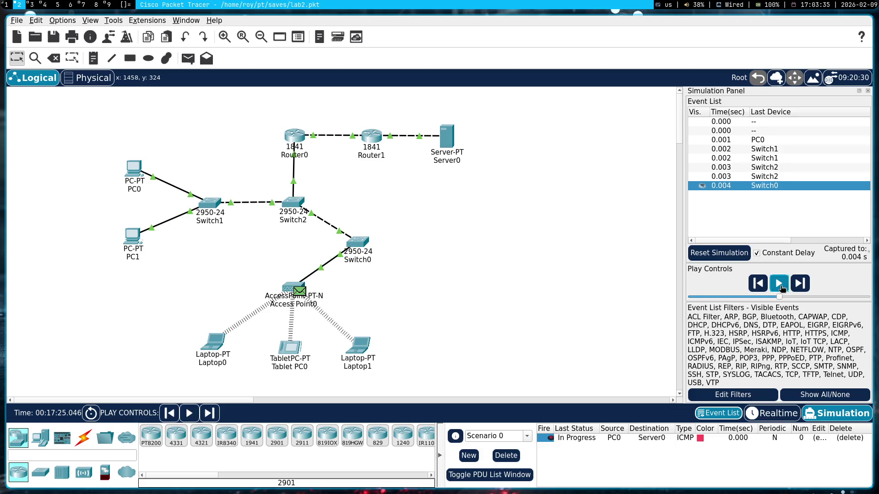
- Reset the simulation, delete the PC0-to-Server0 PDU and reopen Router0's window
click(725, 254)
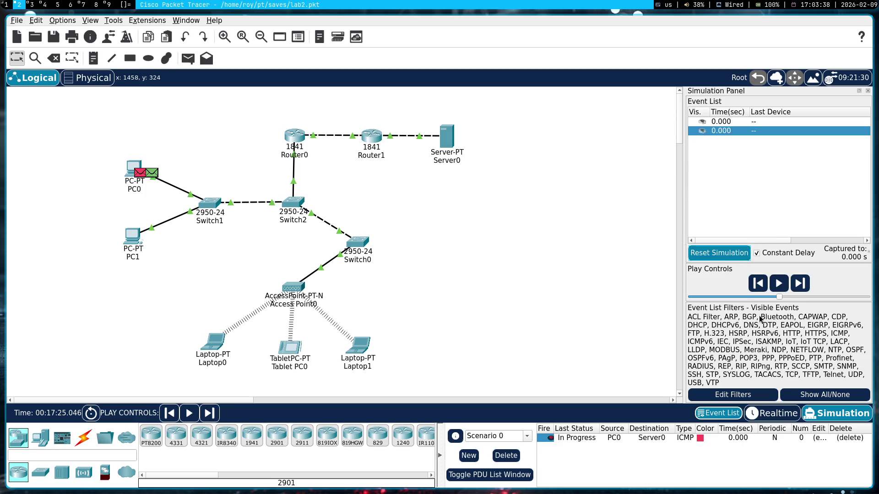
click(850, 437)
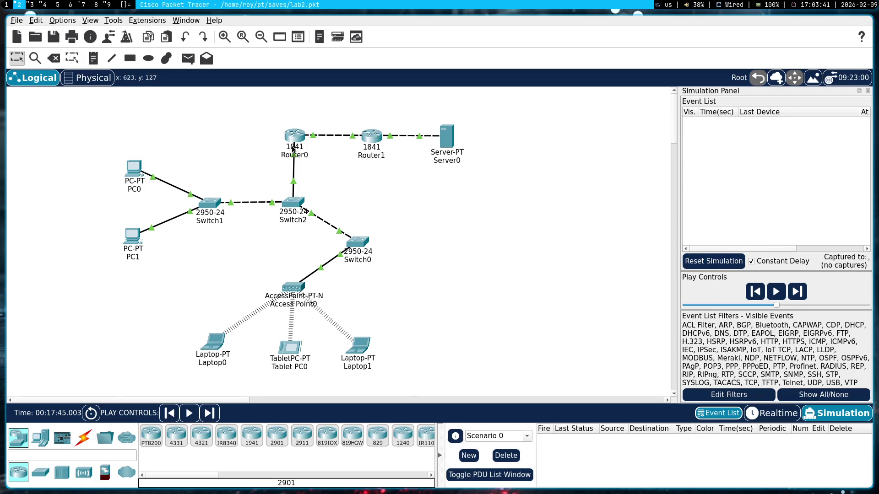
click(296, 136)
key(super+shift+space)
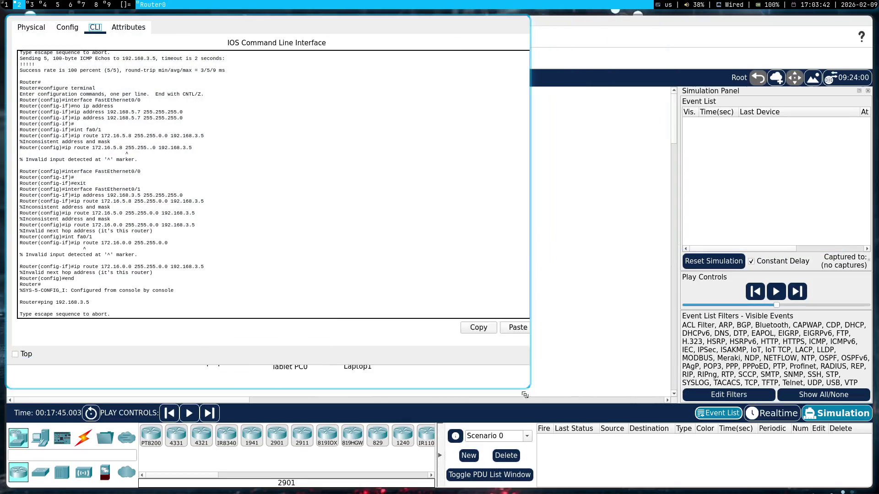
- Reposition Router0's console, exit configuration mode, ping 172.16.5.8 and close the console
drag(318, 245, 658, 306)
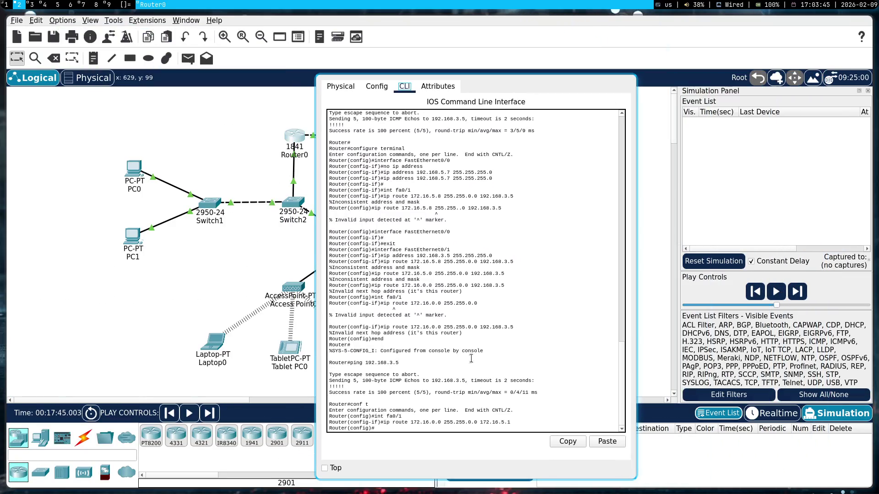
drag(443, 305, 620, 267)
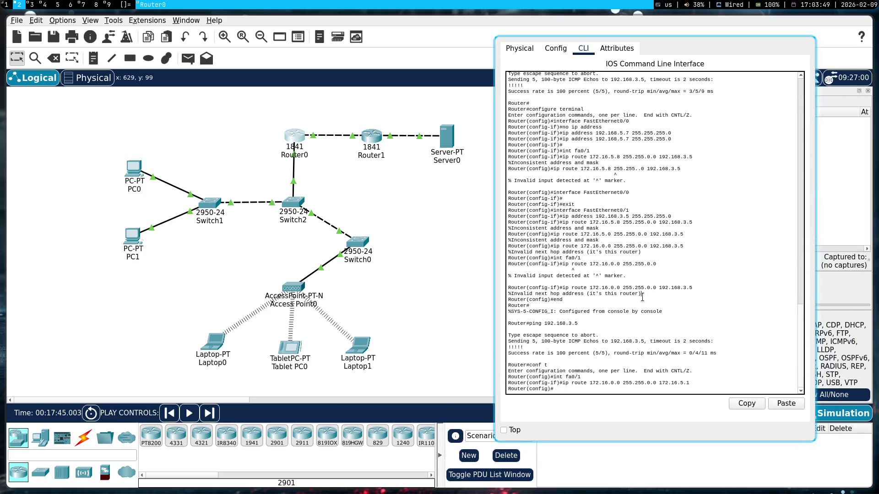
key(Return)
text(exi)
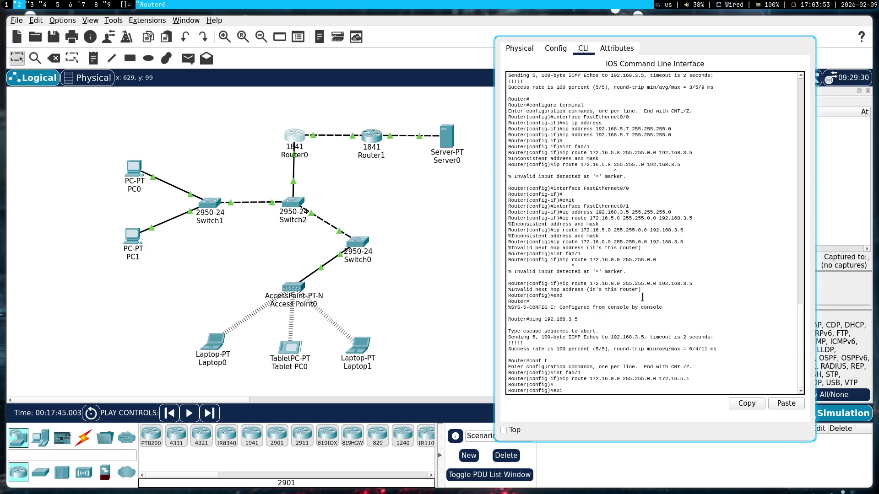
text(t)
key(Return)
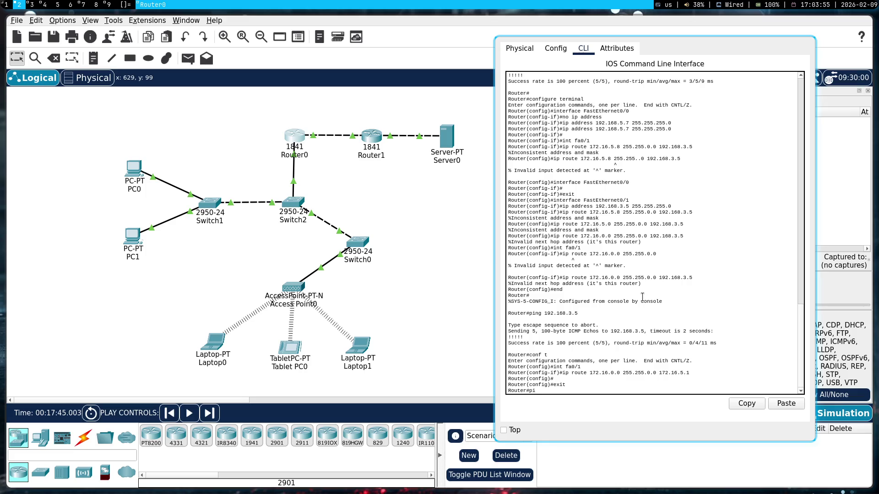
text(ping 172.)
text(16)
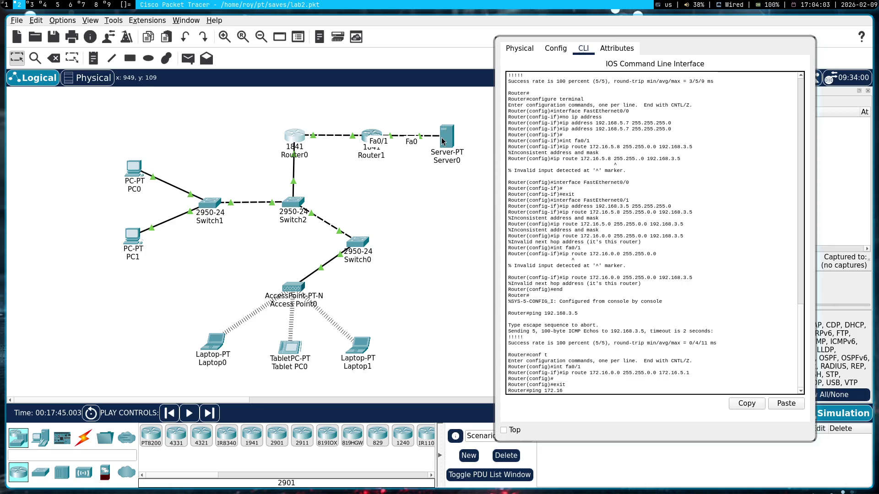
mouse_move(447, 135)
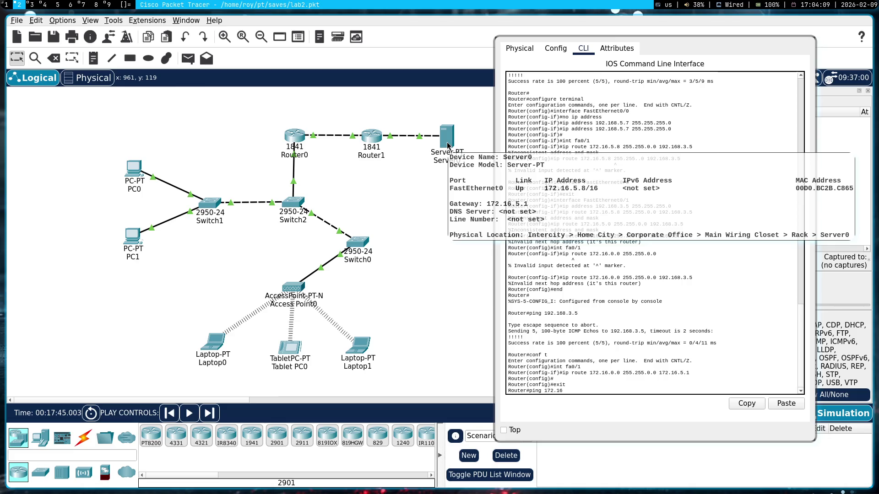
text(.5.8)
key(Return)
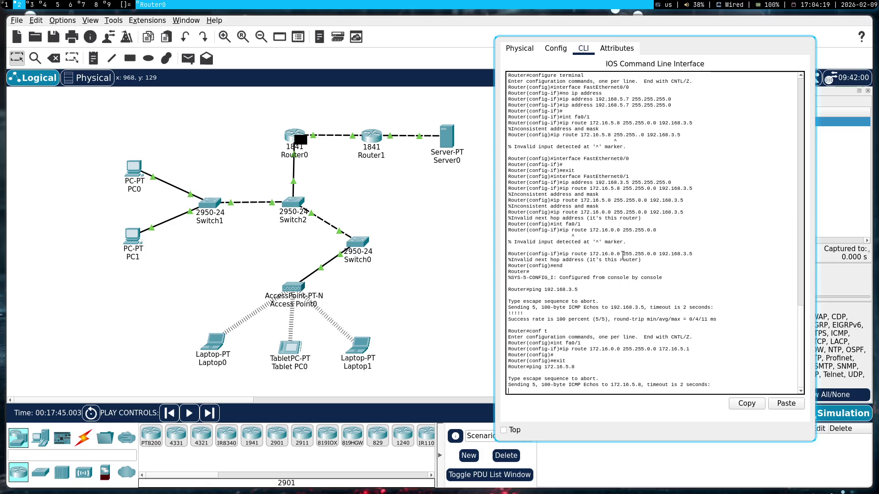
key(super+shift+q)
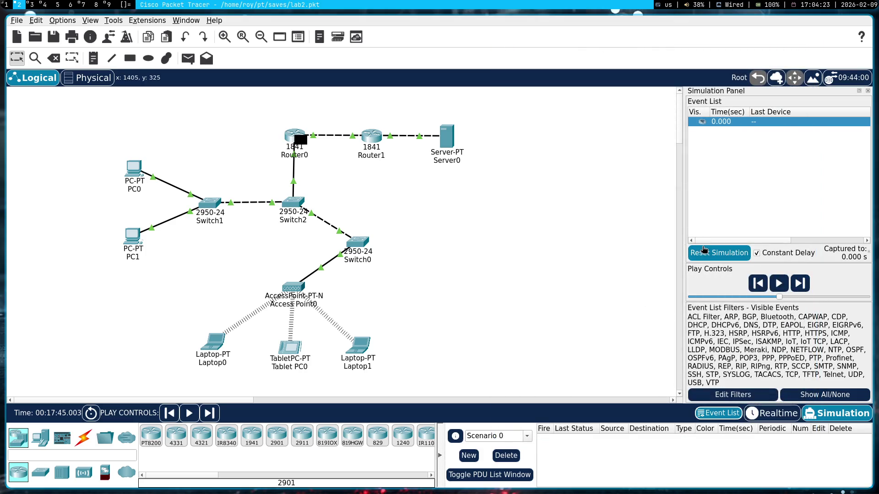
- Reset the simulation to realtime, ping 172.16.5.8 and 172.16.5.1 from Router0, then close its console
click(718, 253)
click(773, 415)
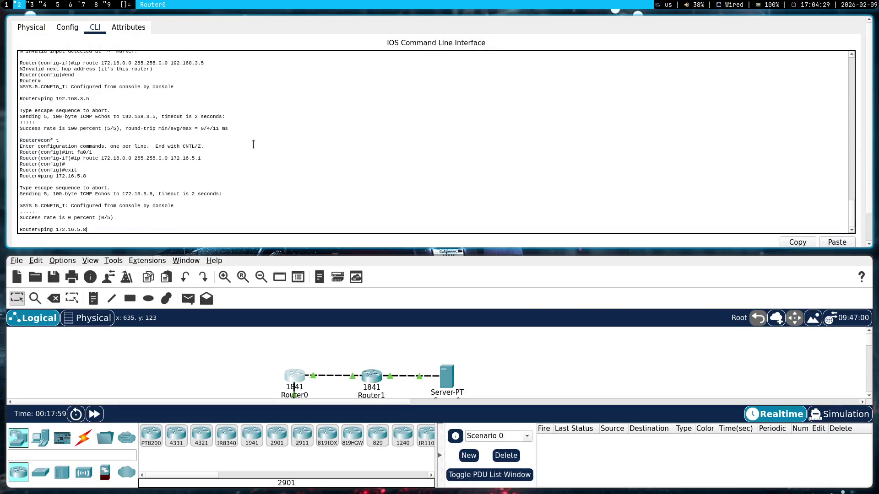
key(Return)
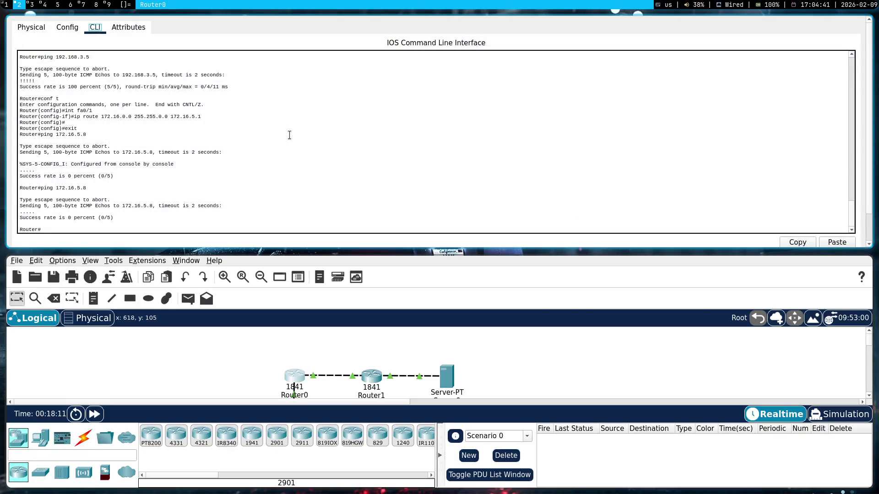
text(pi)
text(ng 172.1)
text(6.)
text(5.1)
key(Return)
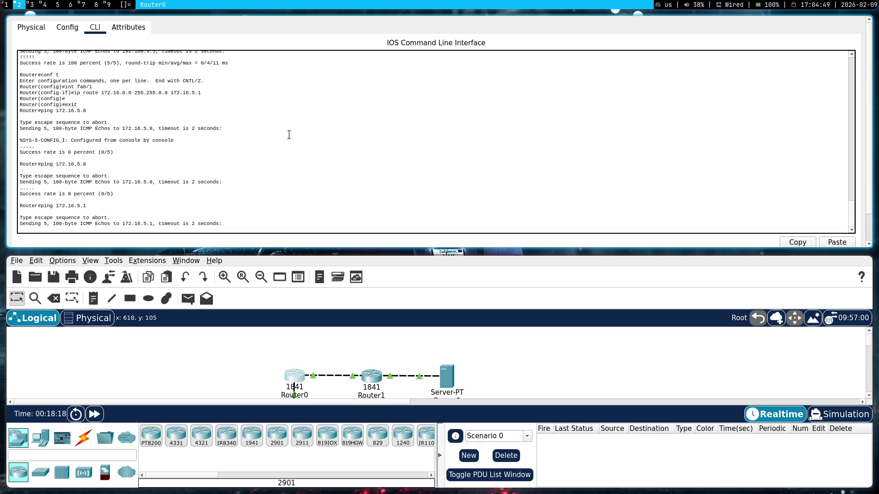
key(super+shift+q)
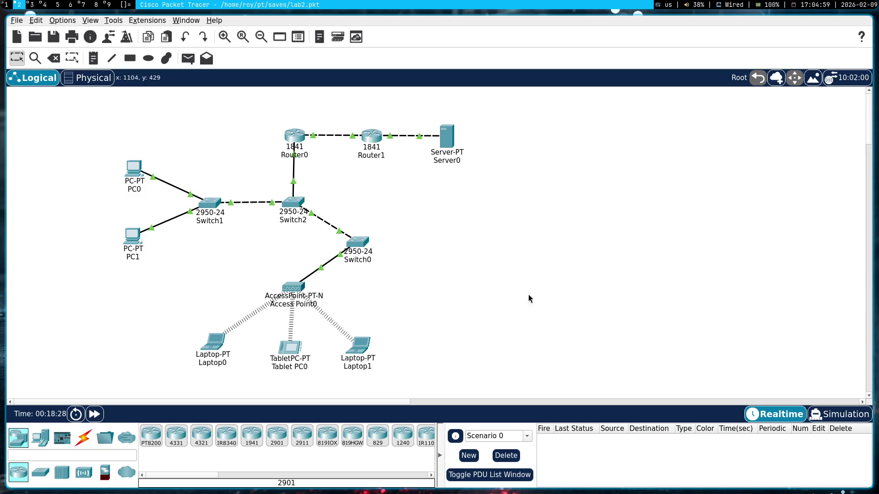
- Deselect the topology devices and flip to the lab manual PDF to view the figure 3.1 diagrams
drag(631, 337, 86, 144)
drag(104, 114, 549, 364)
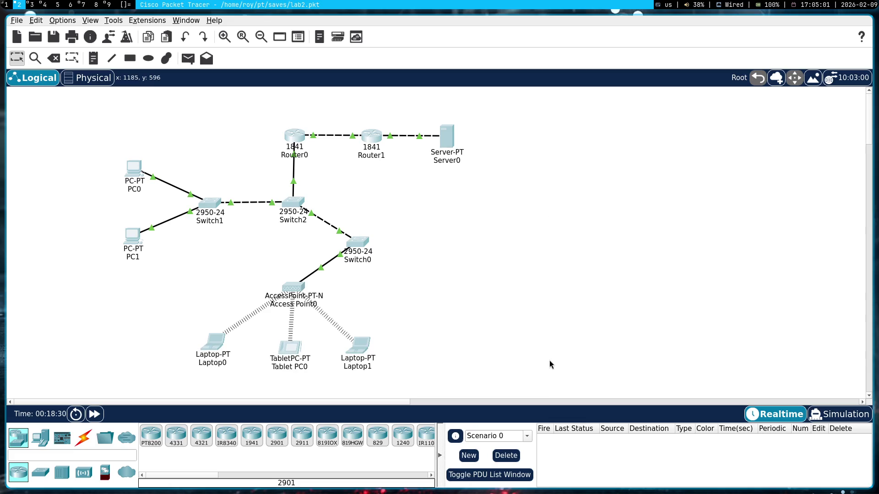
click(550, 365)
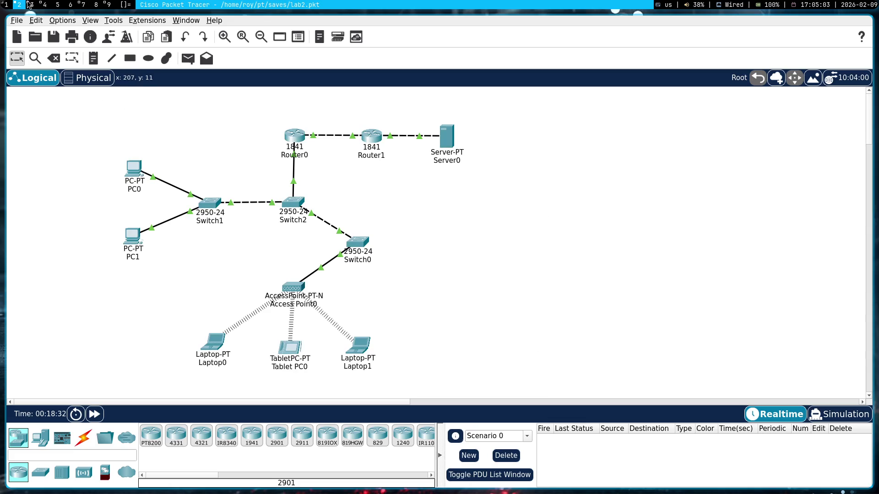
click(47, 5)
click(30, 5)
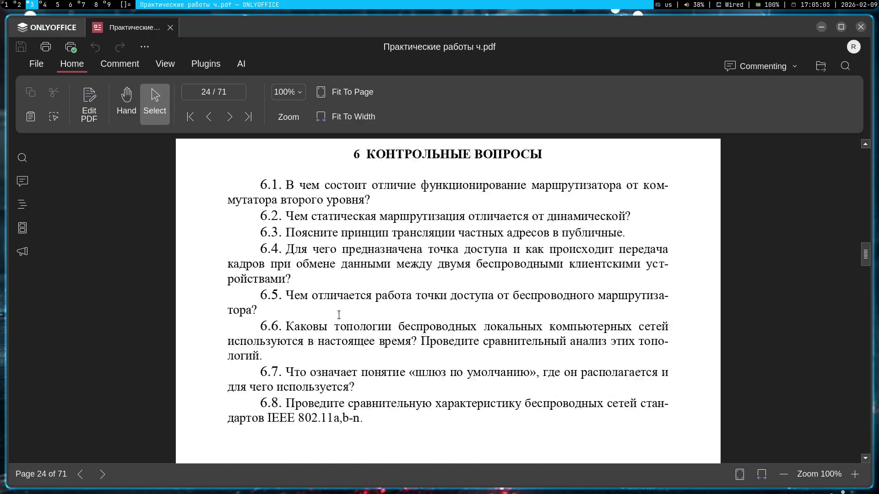
scroll(338, 314, down, 5)
scroll(339, 290, down, 5)
scroll(348, 247, down, 5)
scroll(350, 240, down, 5)
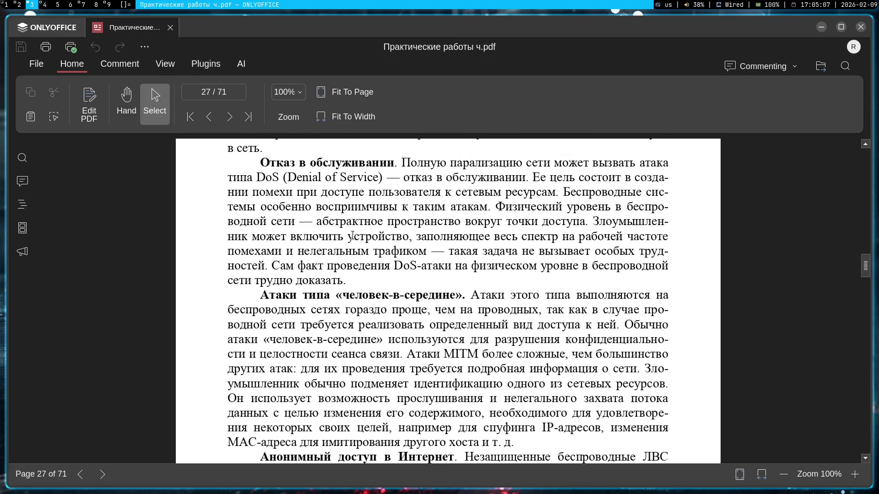
scroll(352, 238, down, 5)
scroll(354, 237, down, 5)
scroll(352, 239, down, 5)
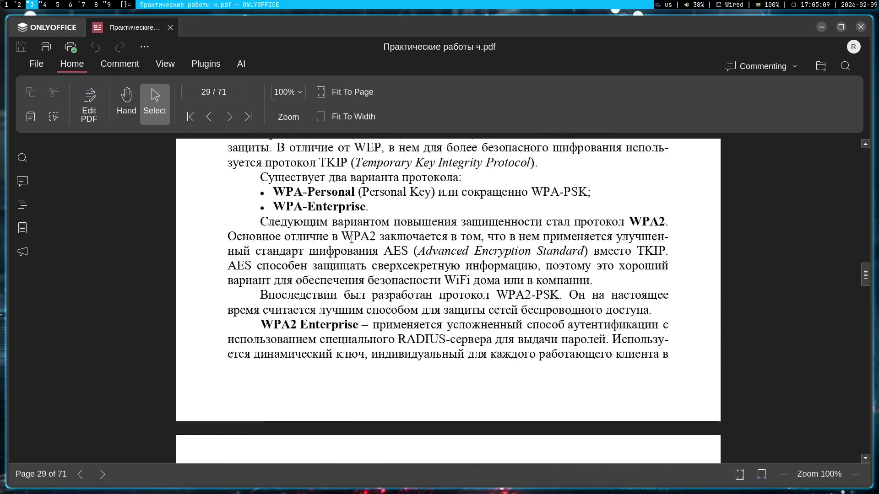
scroll(350, 243, down, 5)
scroll(348, 250, down, 5)
scroll(348, 255, down, 3)
scroll(348, 256, down, 5)
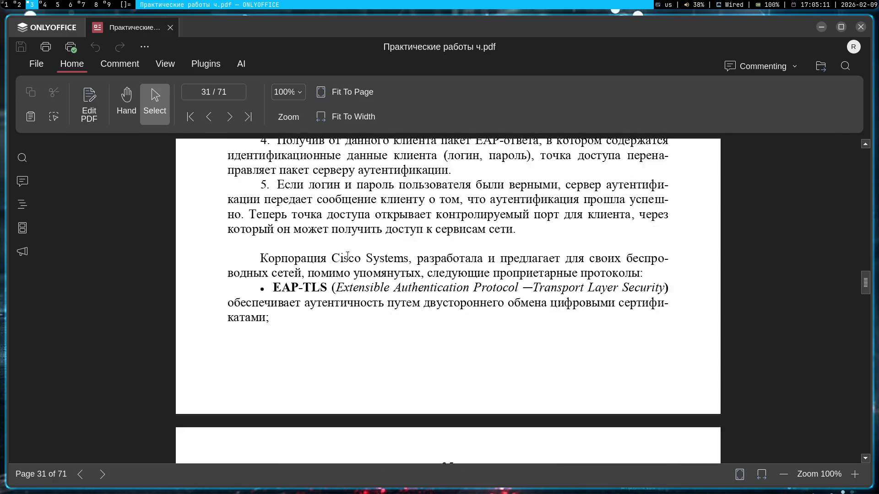
scroll(357, 268, down, 5)
scroll(367, 281, down, 2)
scroll(379, 298, up, 4)
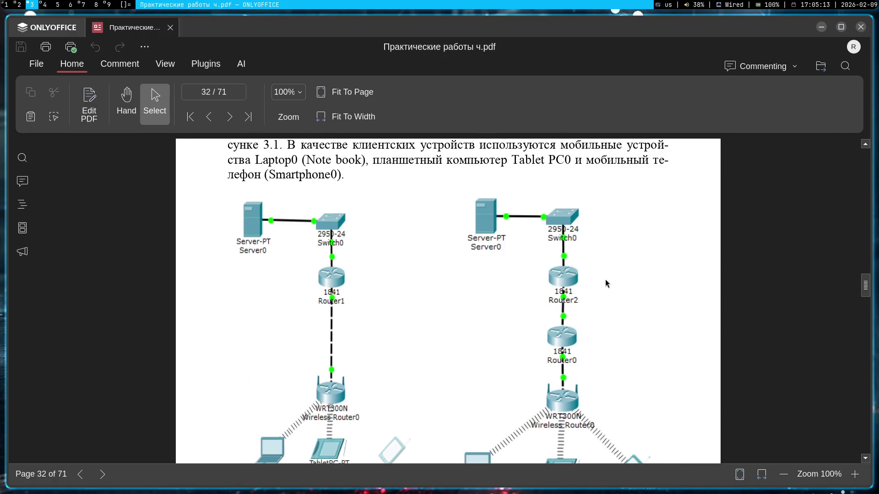
scroll(550, 267, down, 6)
scroll(554, 278, down, 5)
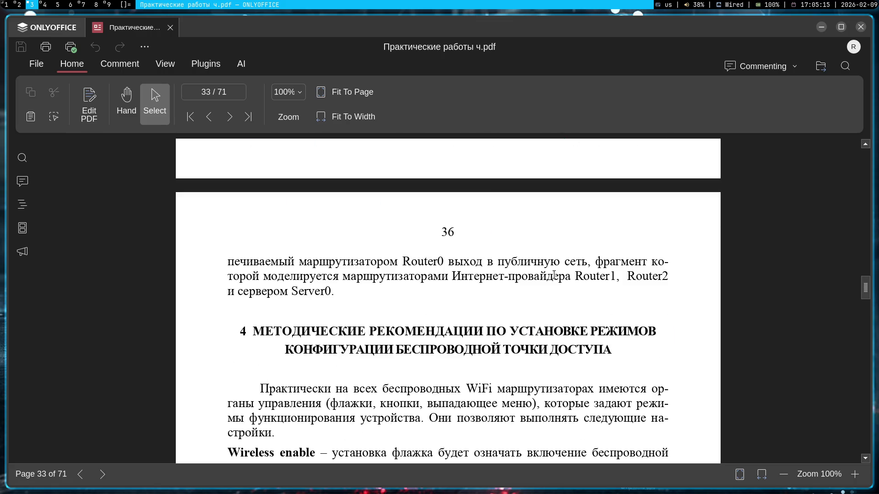
scroll(554, 278, down, 5)
scroll(553, 276, up, 4)
scroll(553, 276, up, 5)
scroll(554, 275, up, 4)
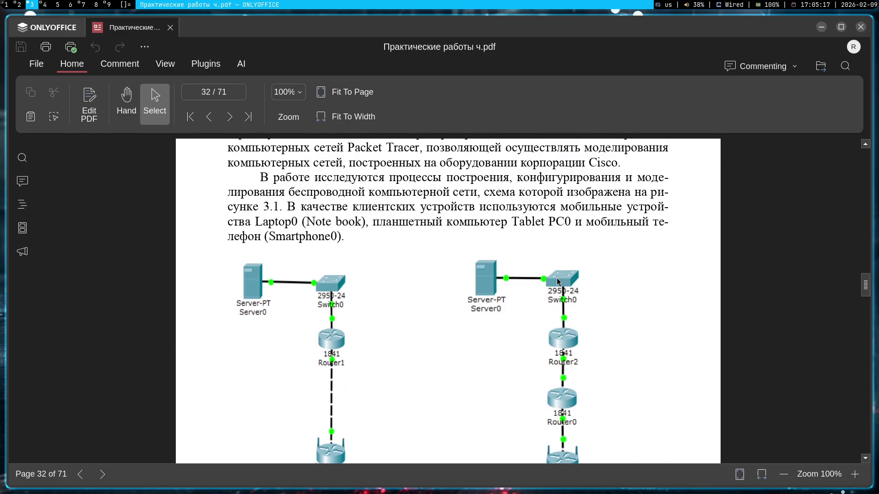
scroll(557, 285, up, 3)
scroll(561, 291, up, 5)
scroll(560, 291, up, 3)
scroll(561, 291, up, 5)
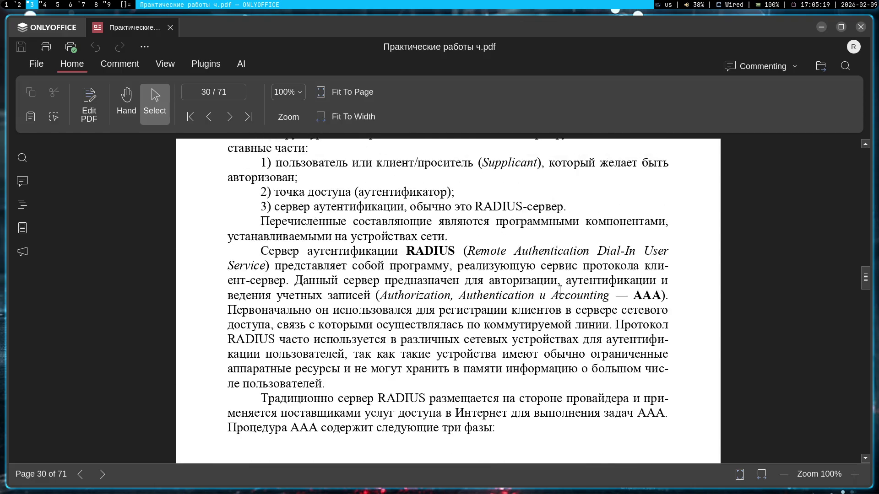
scroll(554, 281, up, 4)
key(super+1)
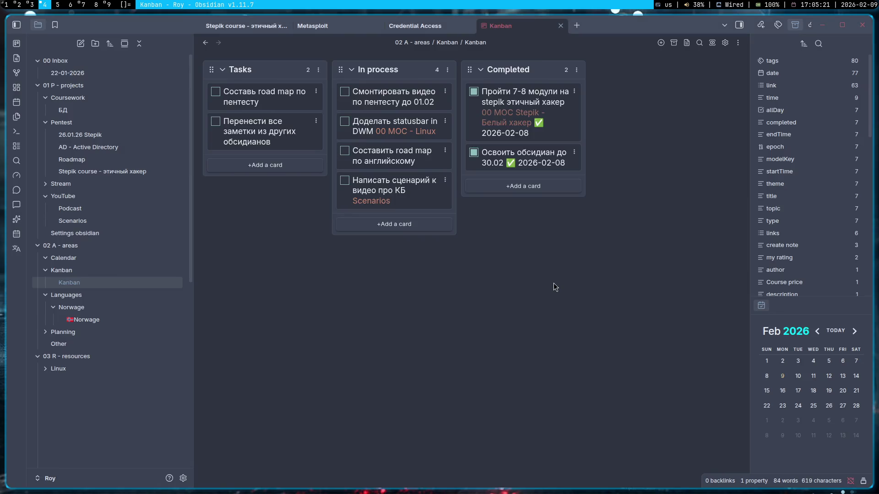
- Start a new Packet Tracer network, answering Yes to save lab2 first, then return to the lab PDF
key(super+3)
key(super+1)
key(super+2)
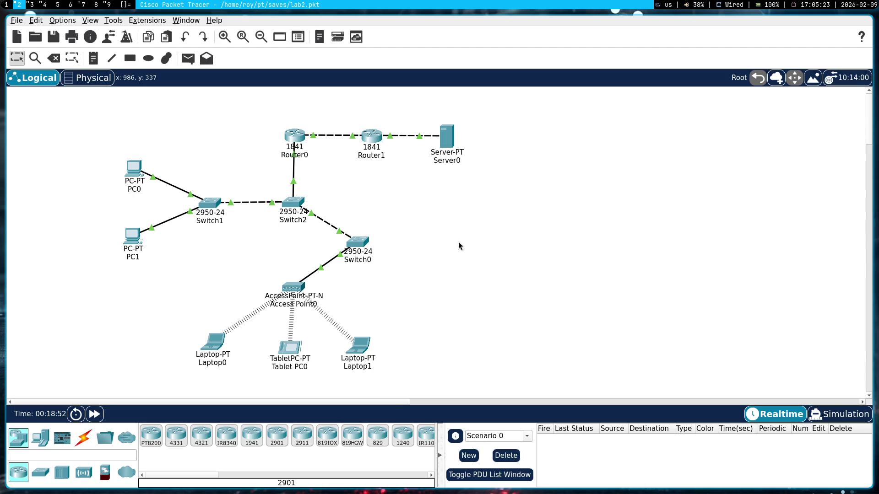
click(17, 20)
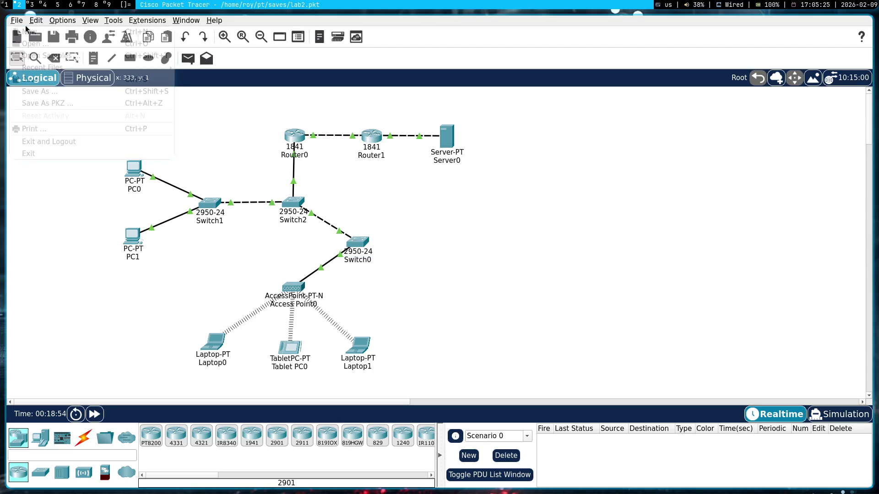
click(25, 32)
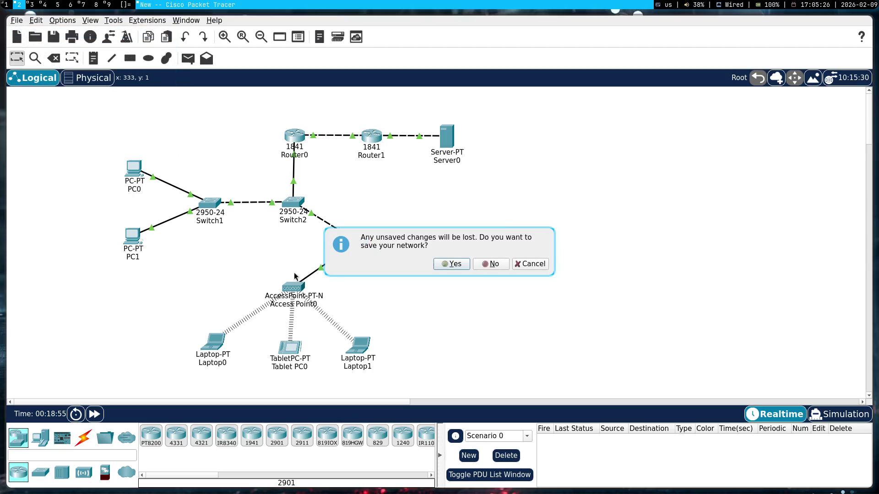
click(455, 263)
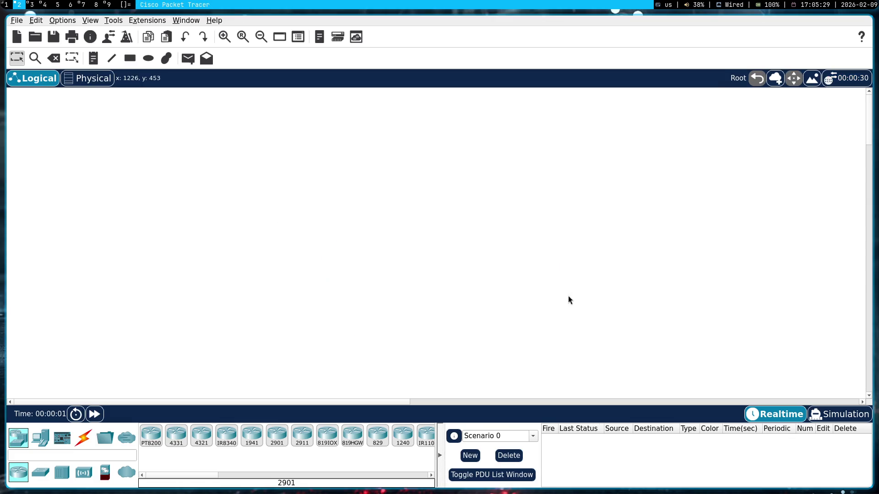
key(super+4)
key(super+3)
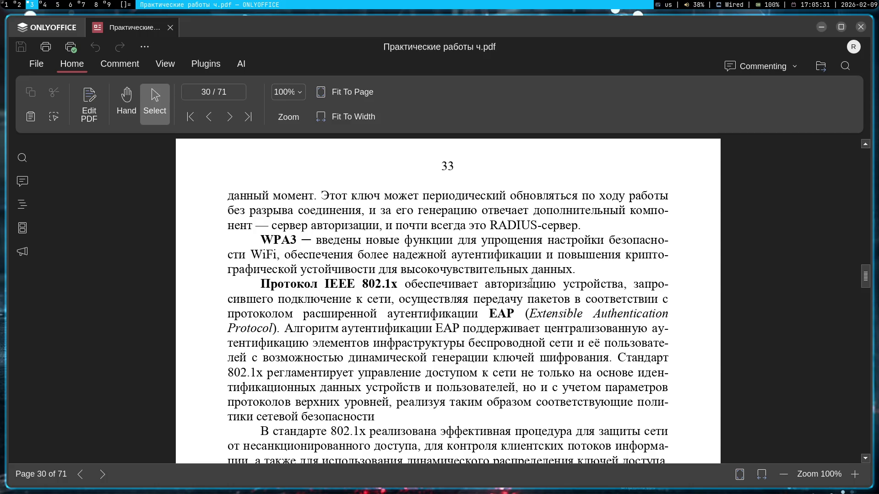
- View Figure 3.1's two wireless diagrams in the PDF and return to the empty Packet Tracer network
key(alt)
scroll(405, 291, down, 5)
scroll(405, 291, down, 5)
scroll(405, 291, down, 5)
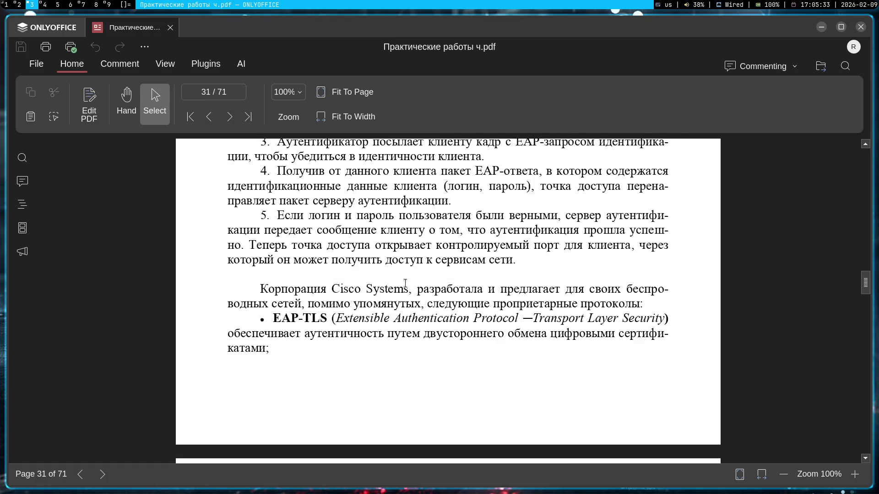
scroll(405, 291, down, 5)
scroll(405, 287, down, 5)
scroll(405, 287, up, 2)
scroll(405, 287, up, 1)
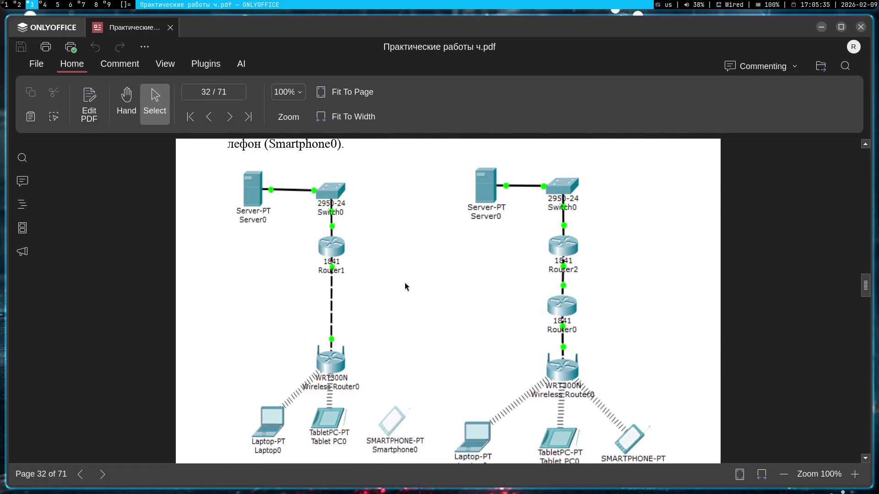
scroll(405, 287, down, 3)
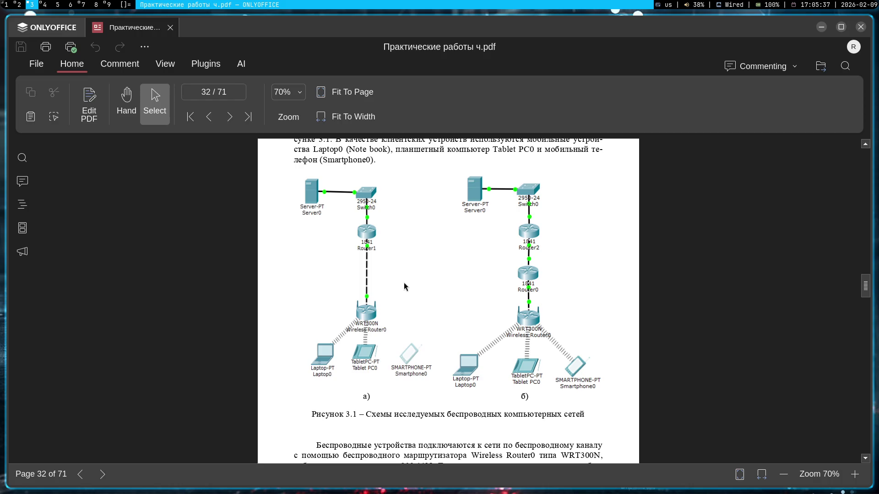
key(super+2)
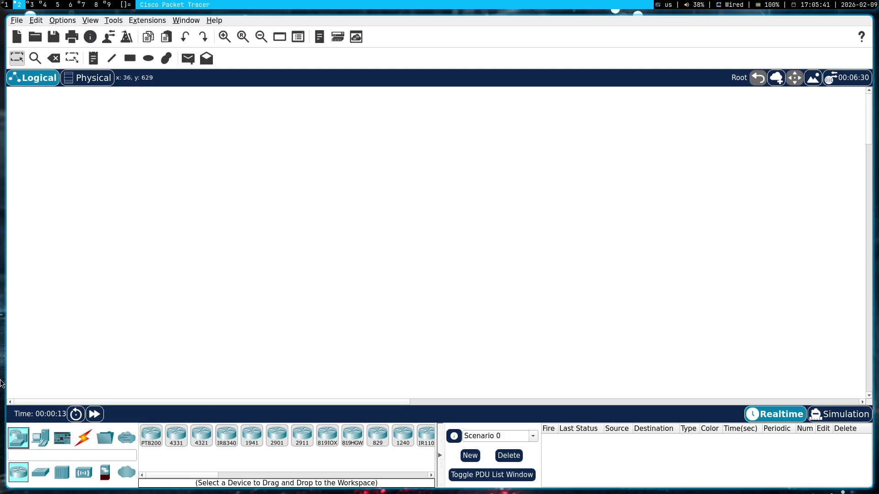
- Show the End Devices category in the device selection box
click(39, 438)
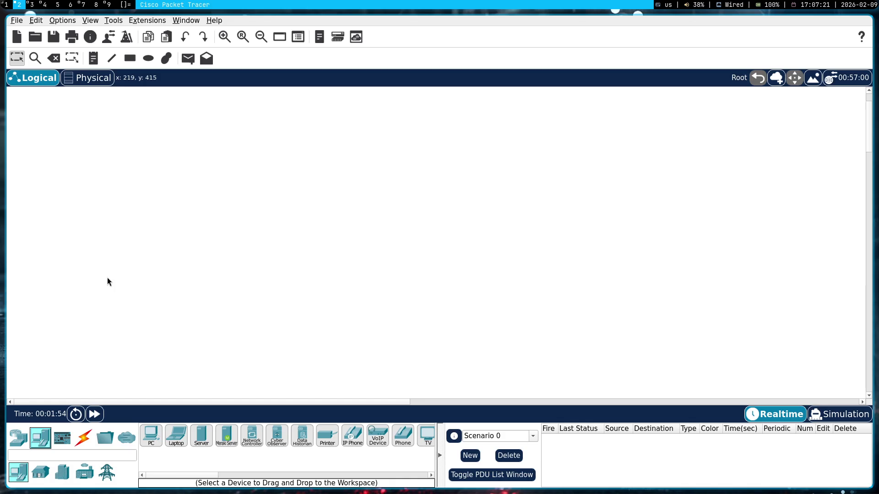
key(super+1)
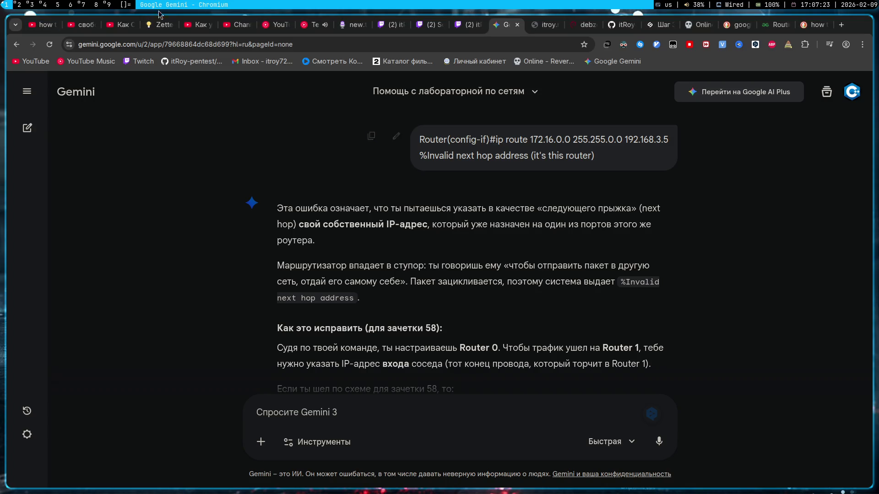
key(super+3)
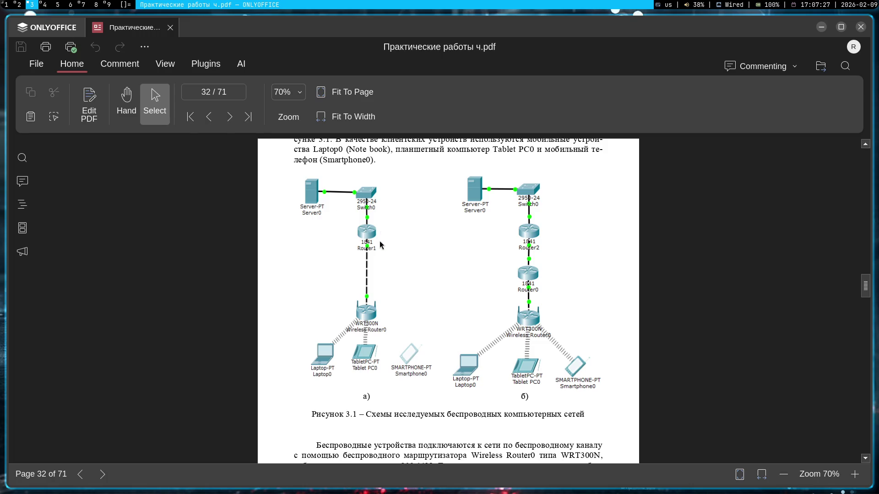
scroll(381, 273, up, 2)
scroll(381, 272, up, 1)
scroll(380, 273, down, 2)
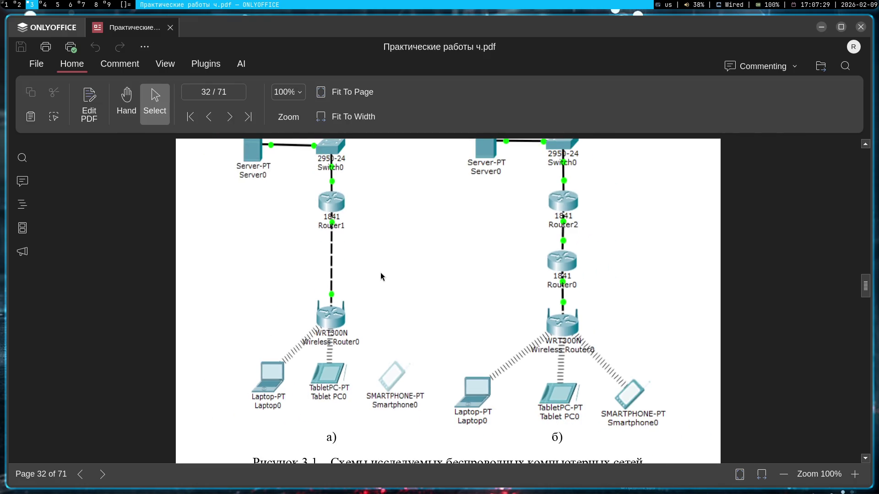
scroll(381, 273, up, 1)
scroll(381, 273, down, 1)
key(super+1)
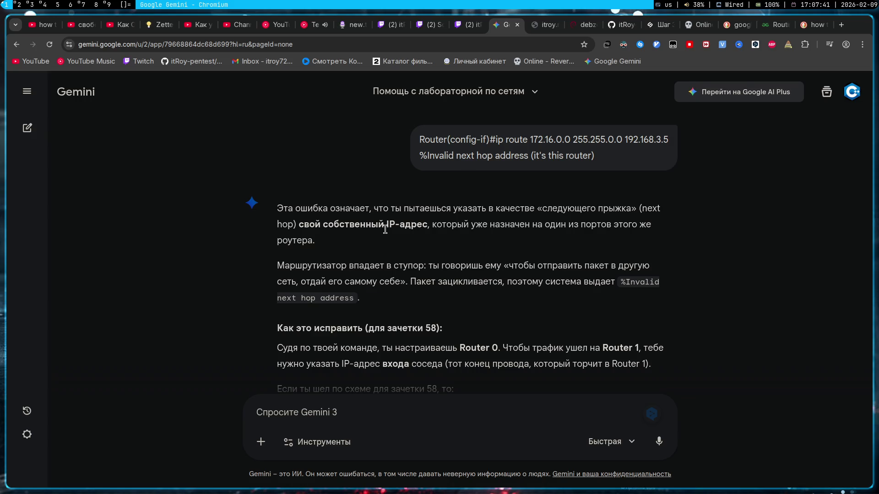
key(alt+3)
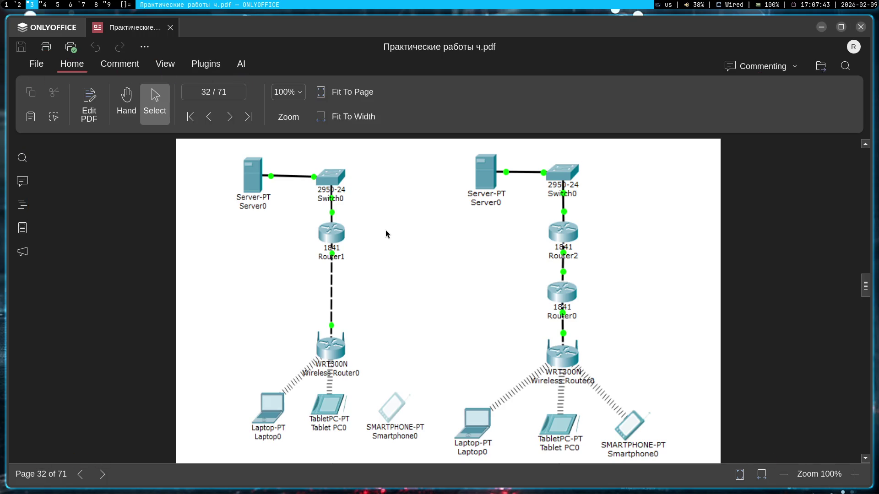
key(alt+2)
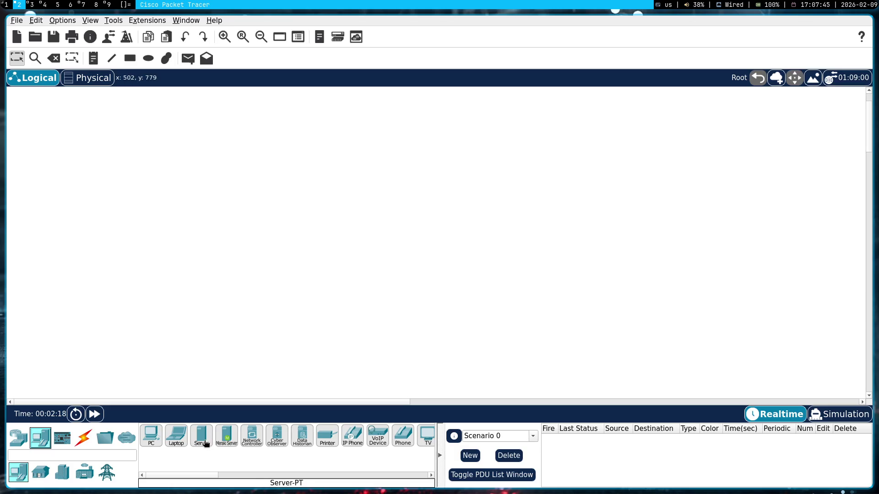
- Place Server0 and Server1 on the canvas and check their layout against the lab figure
click(201, 436)
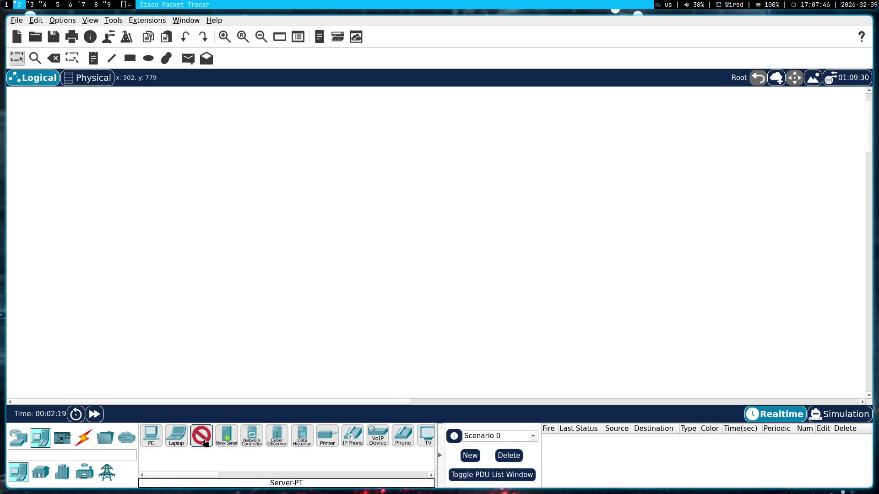
click(234, 120)
click(437, 117)
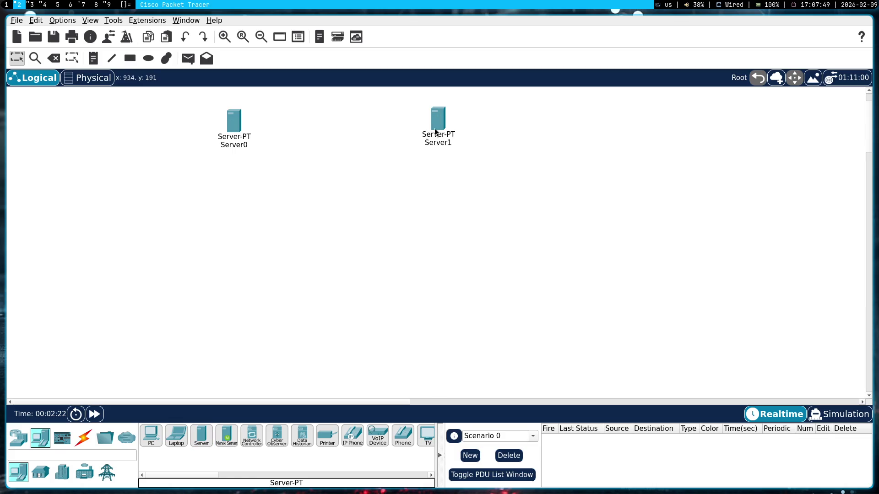
drag(431, 131, 409, 130)
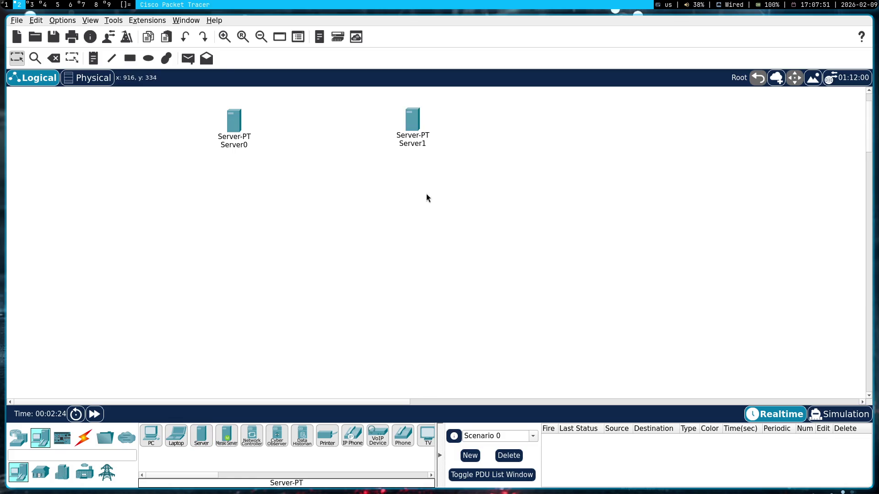
key(super+3)
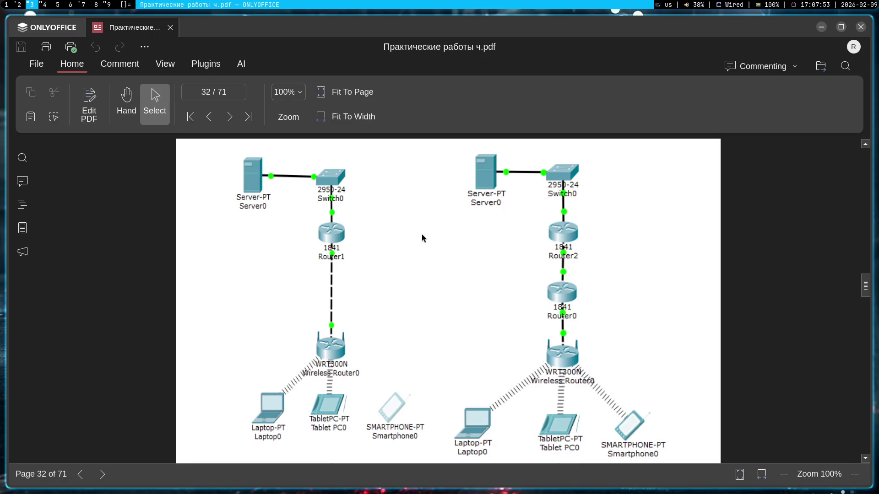
key(super+2)
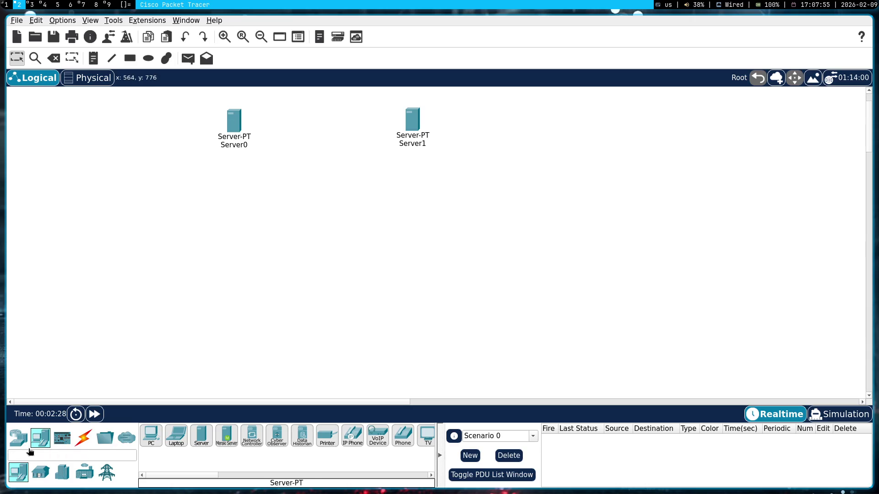
key(super+3)
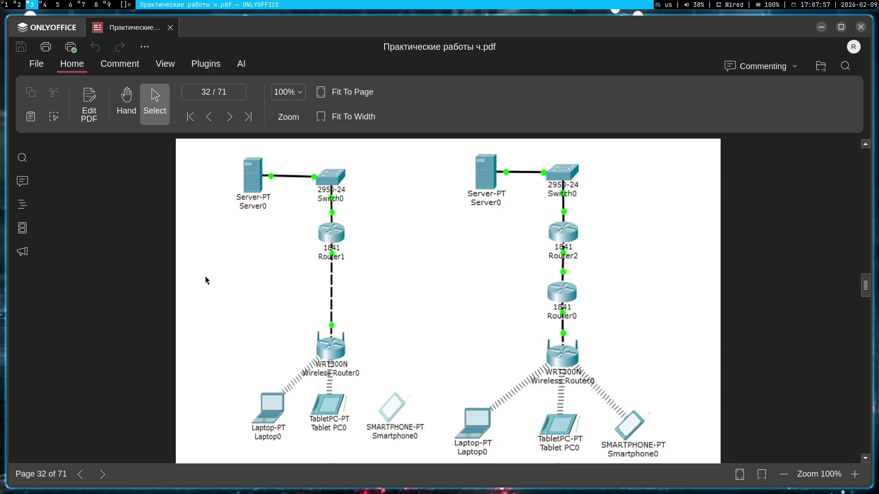
key(super+2)
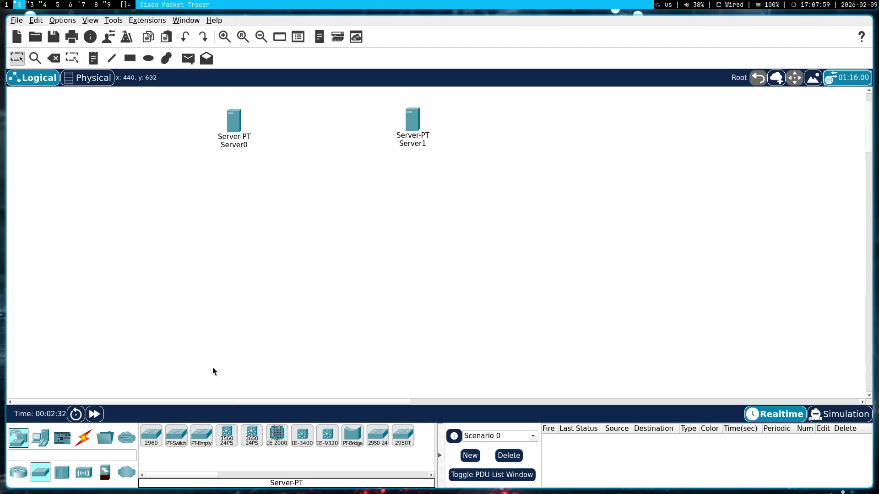
- Place 2950-24 switches Switch0 beside Server0 and Switch1 beside Server1, tidying their spacing
click(378, 436)
click(299, 122)
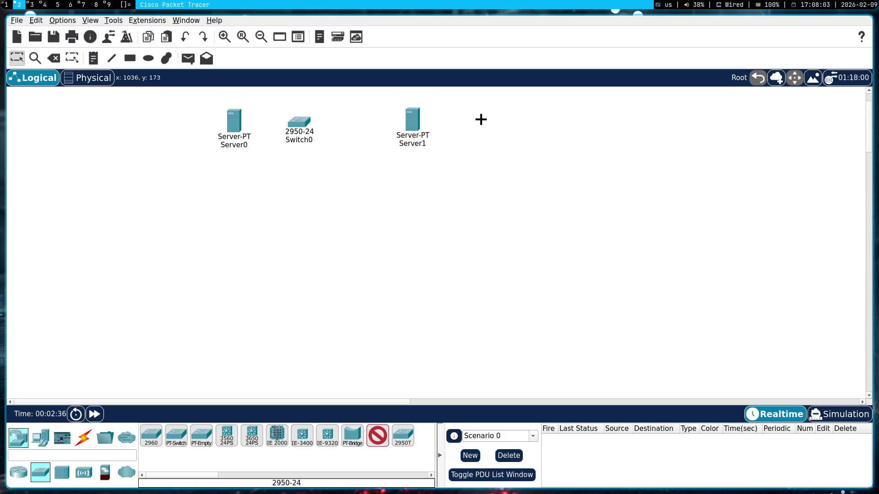
click(496, 121)
key(Escape)
drag(496, 122, 523, 124)
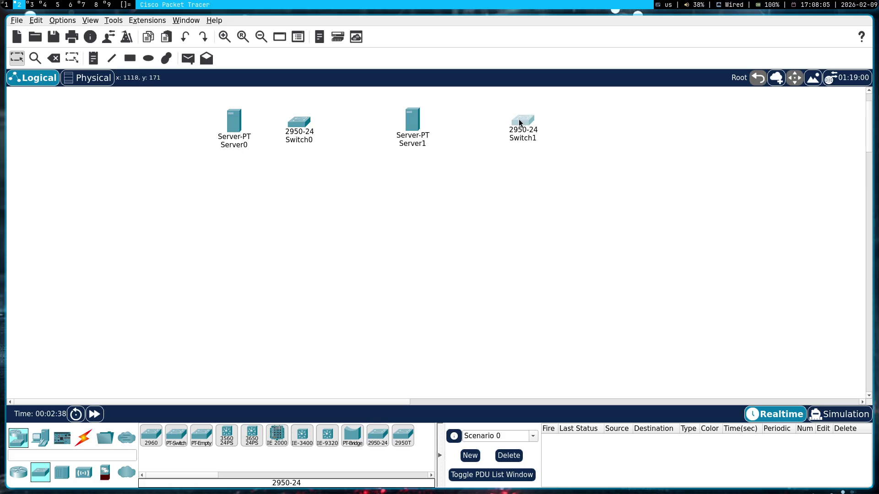
drag(414, 122, 440, 126)
drag(296, 122, 311, 122)
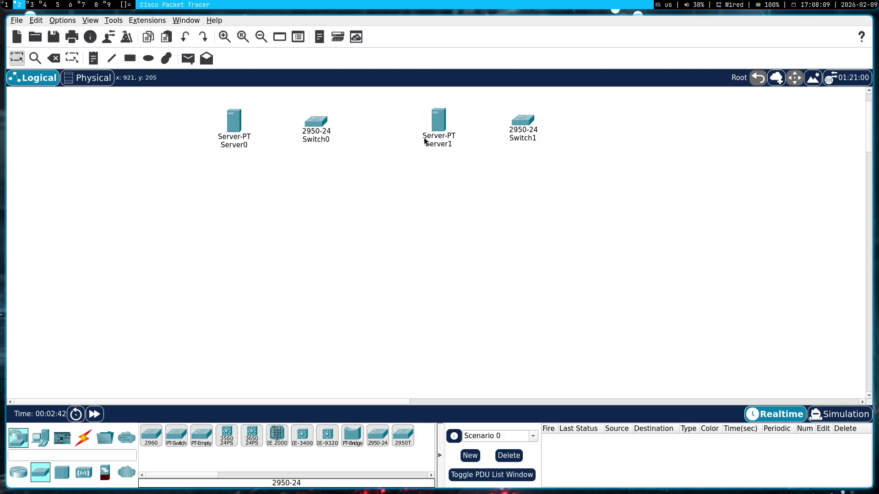
- Compare the topology with the lab figure and show the router models list
key(super+3)
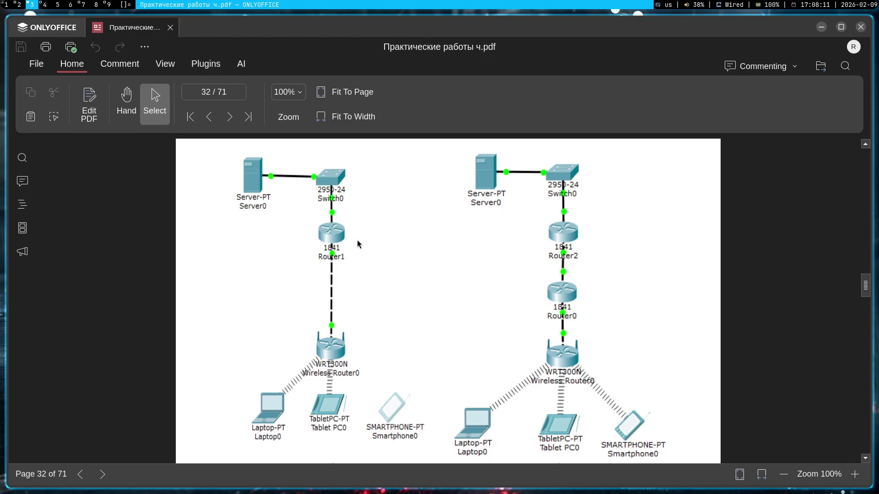
key(super+2)
key(super+3)
key(super+2)
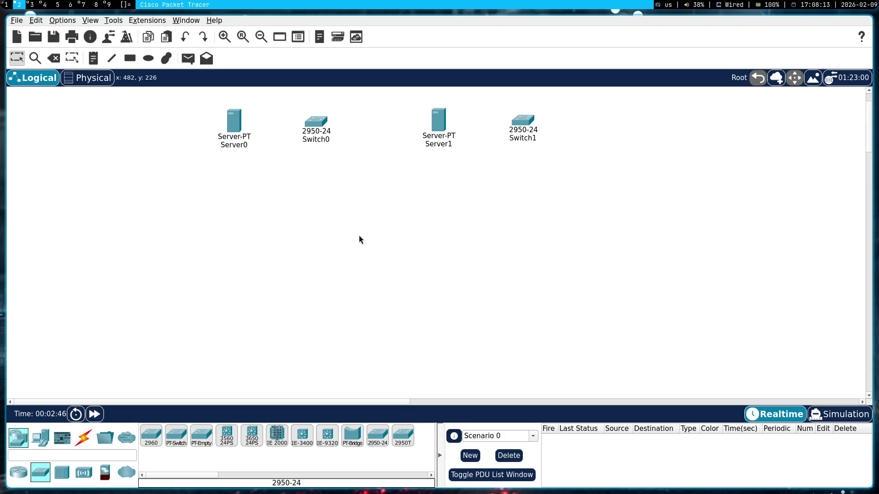
click(19, 473)
key(super+3)
key(super+2)
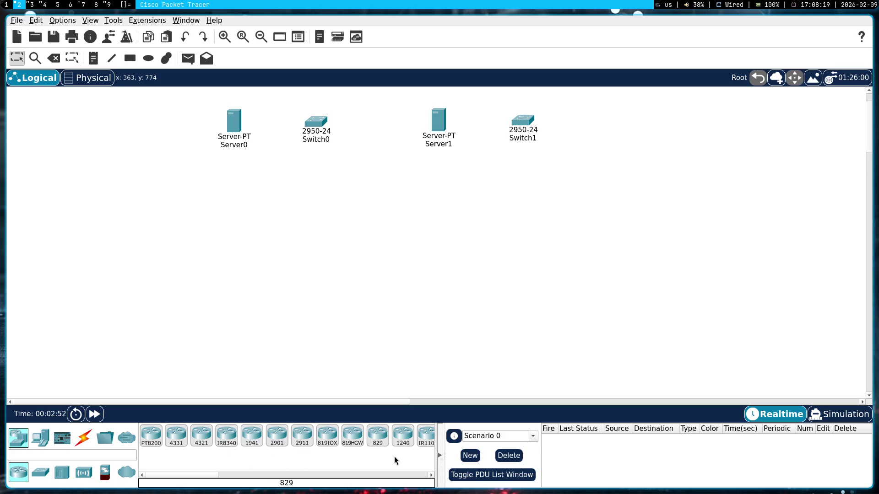
drag(188, 474, 230, 471)
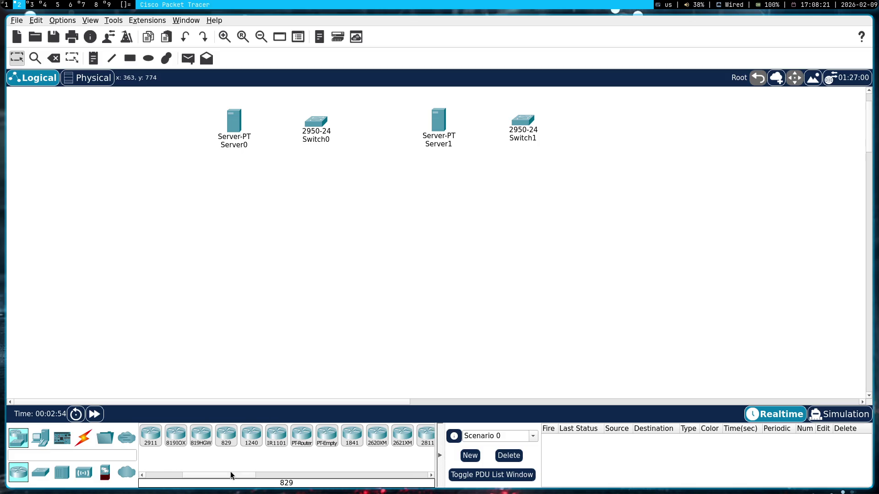
- Place 1841 routers Router0 below Switch0 and Router1 below Switch1, nudging them into line
click(351, 433)
click(313, 196)
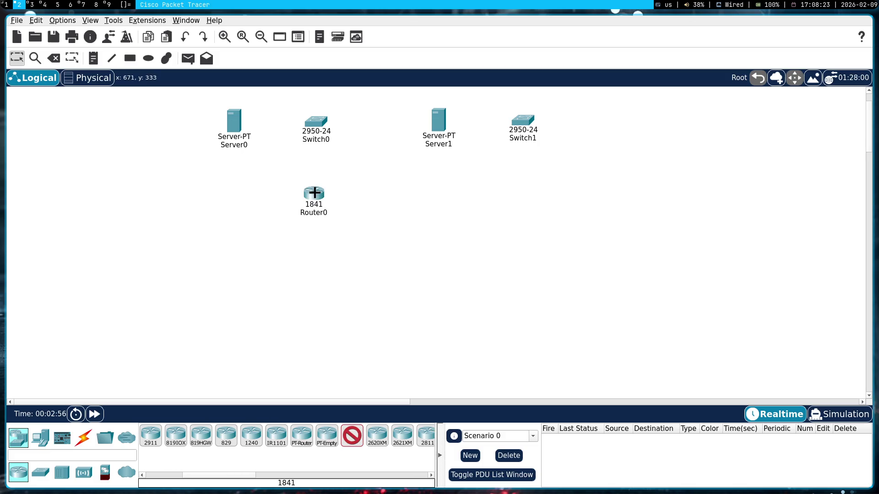
click(523, 195)
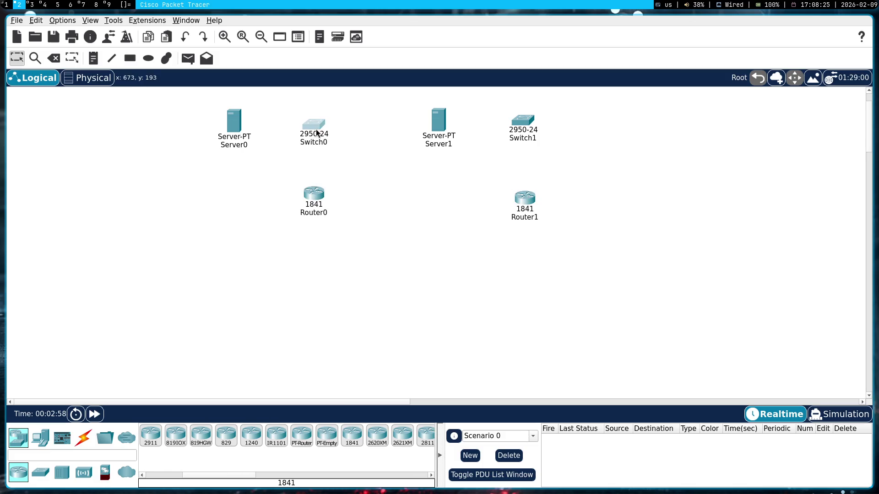
drag(316, 129, 318, 129)
drag(525, 203, 520, 205)
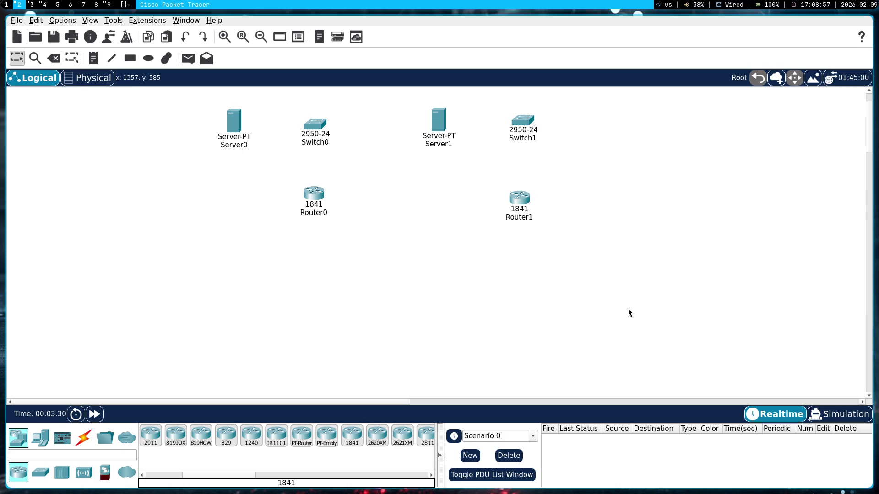
key(super+3)
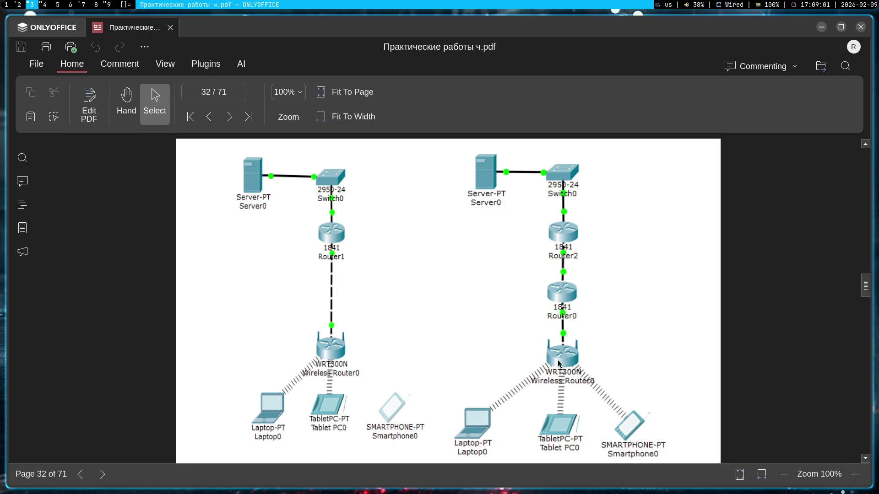
- Place two WRT300N wireless routers, one below Router0 and one below Router1
key(super+2)
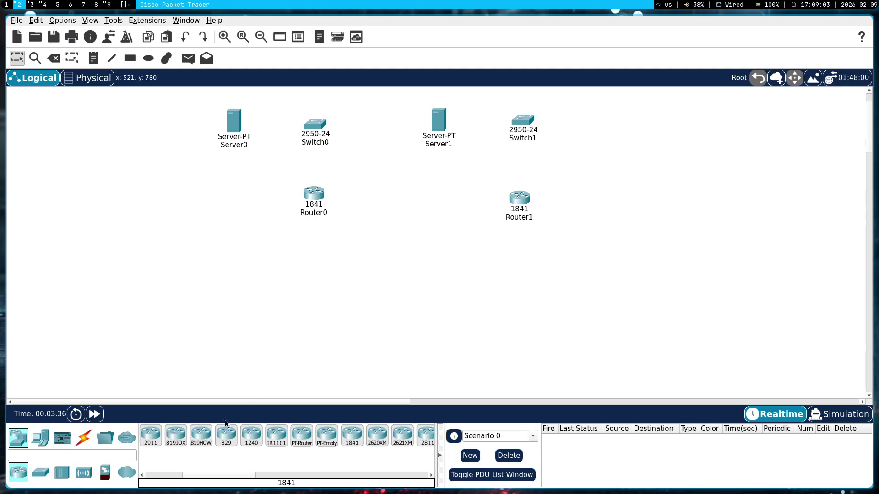
scroll(248, 475, left, 5)
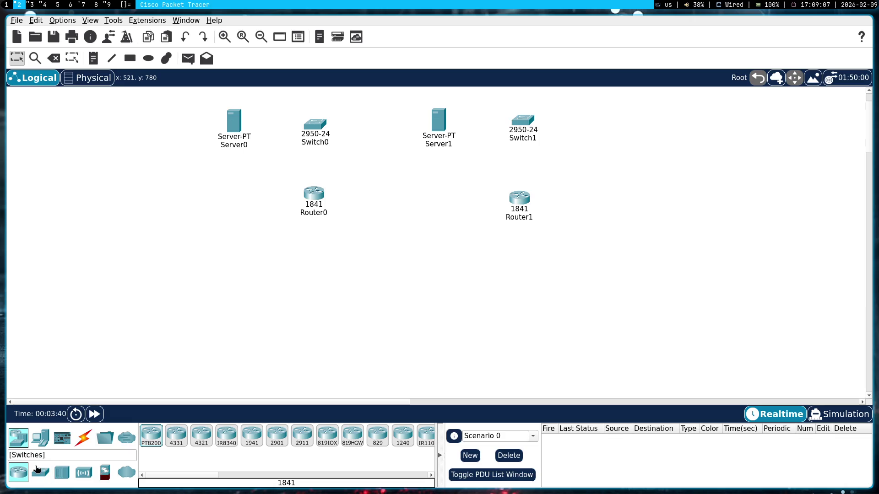
click(84, 473)
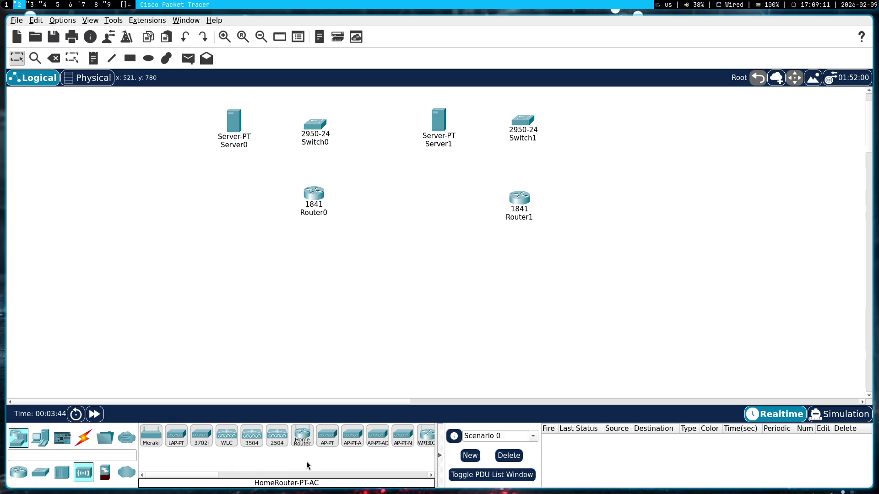
click(426, 436)
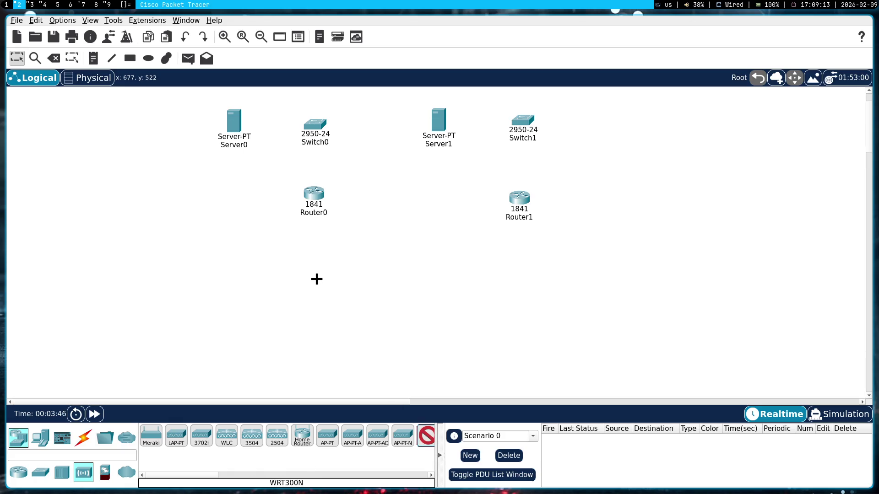
click(316, 279)
click(522, 280)
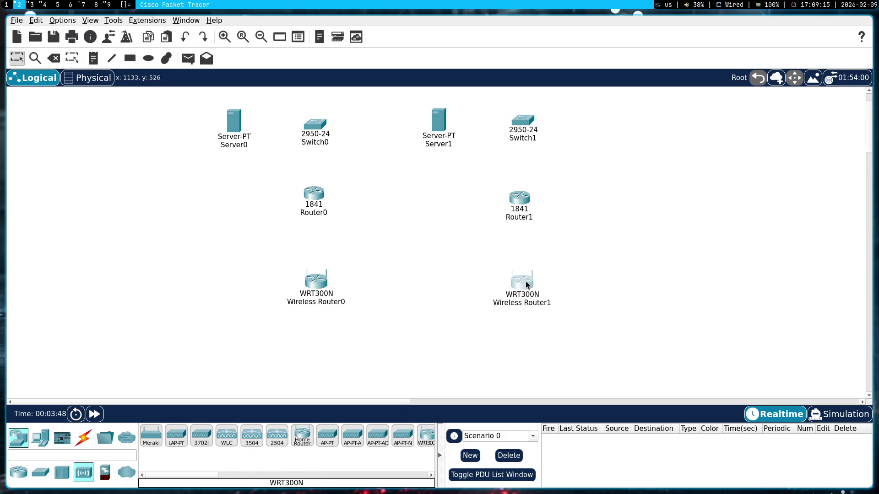
- Nudge Router1 and Wireless Router0 into line and compare against the lab figure
drag(521, 200, 524, 202)
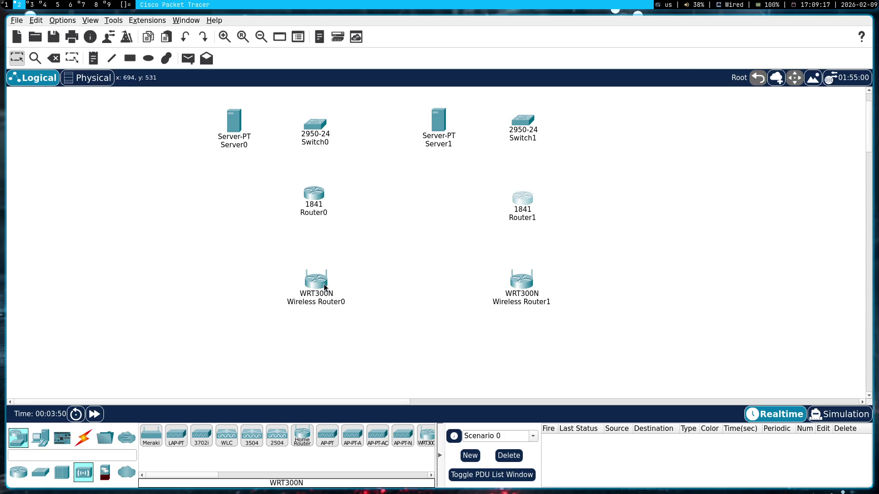
drag(324, 286, 315, 283)
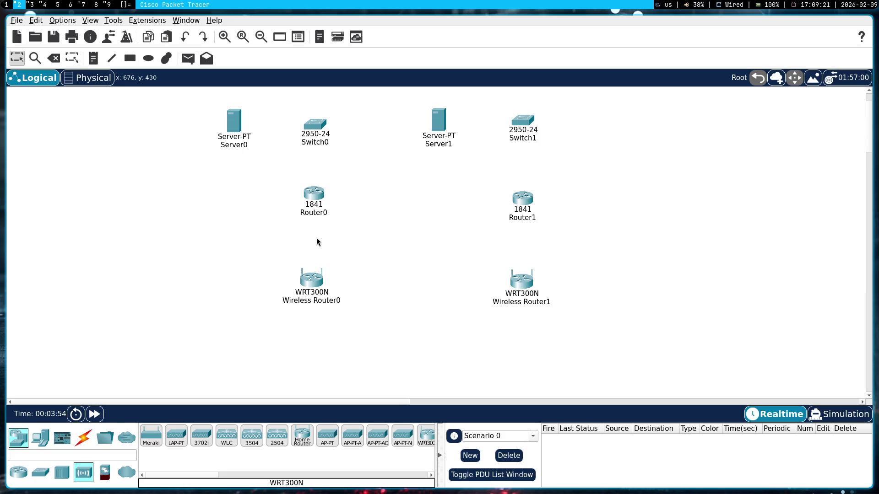
key(super+3)
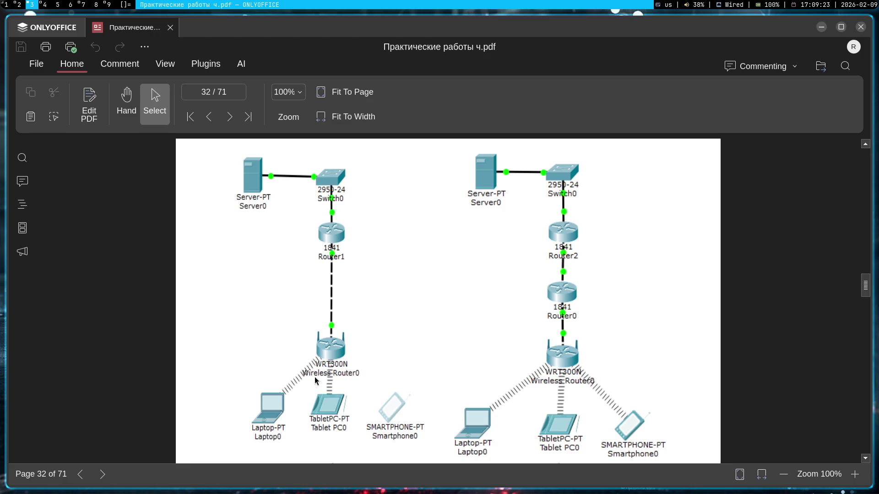
key(super+2)
click(39, 438)
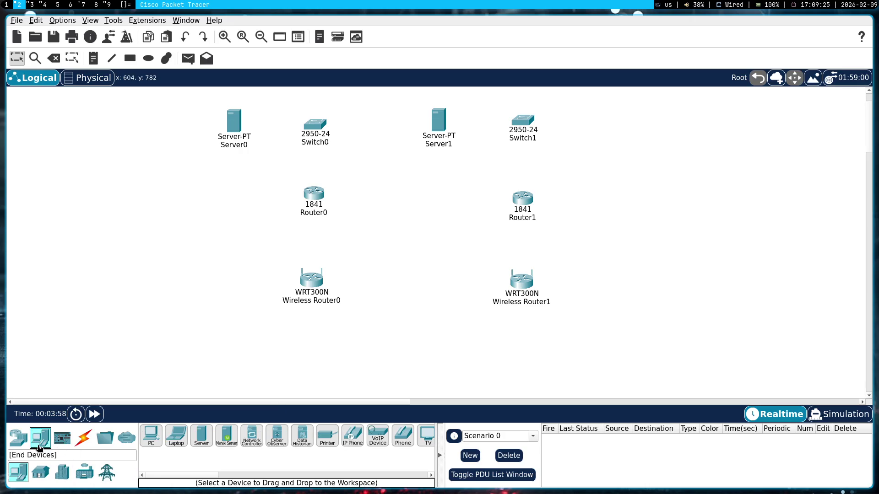
- Place Laptop0 below Wireless Router0 and Laptop1 in the lower right
click(176, 437)
click(207, 360)
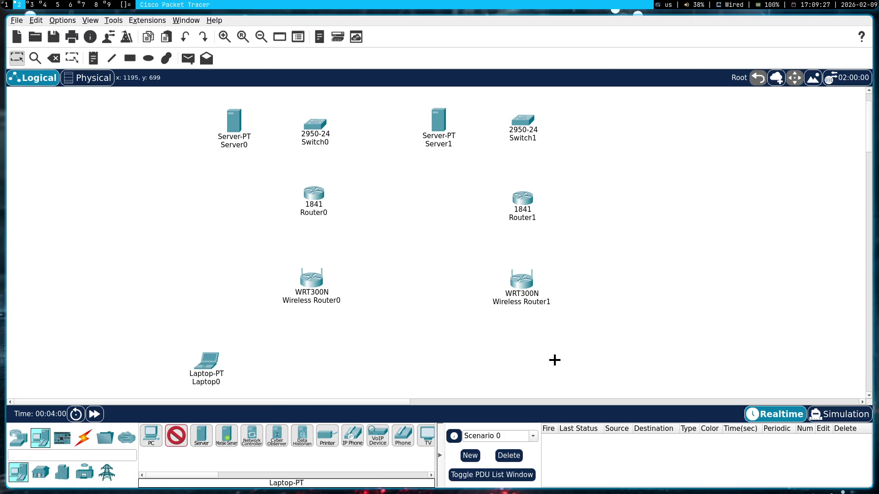
click(633, 361)
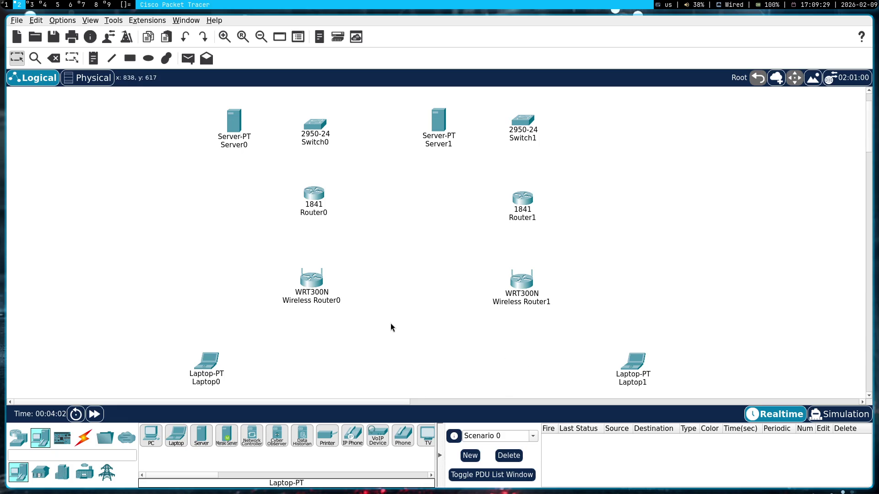
scroll(381, 321, down, 1)
key(super+3)
key(super+2)
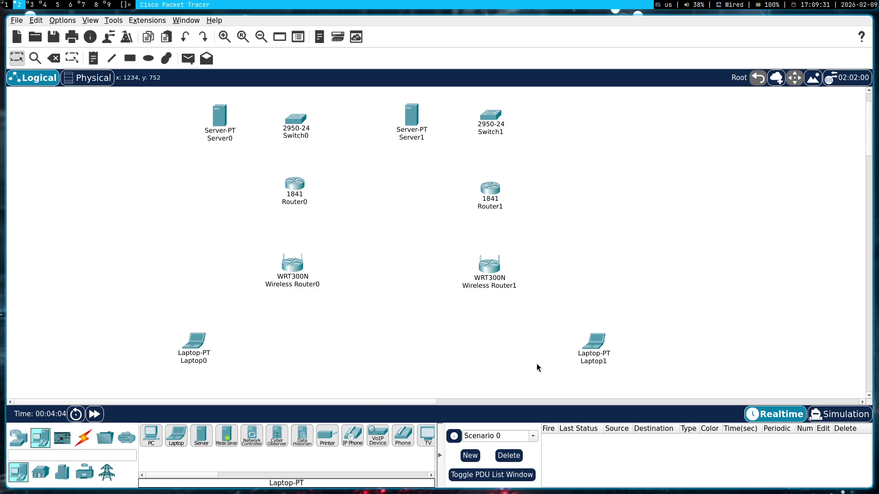
- Move Laptop1 under Wireless Router1 and shift Laptop0 up and right
drag(582, 347, 426, 343)
key(super+3)
key(super+2)
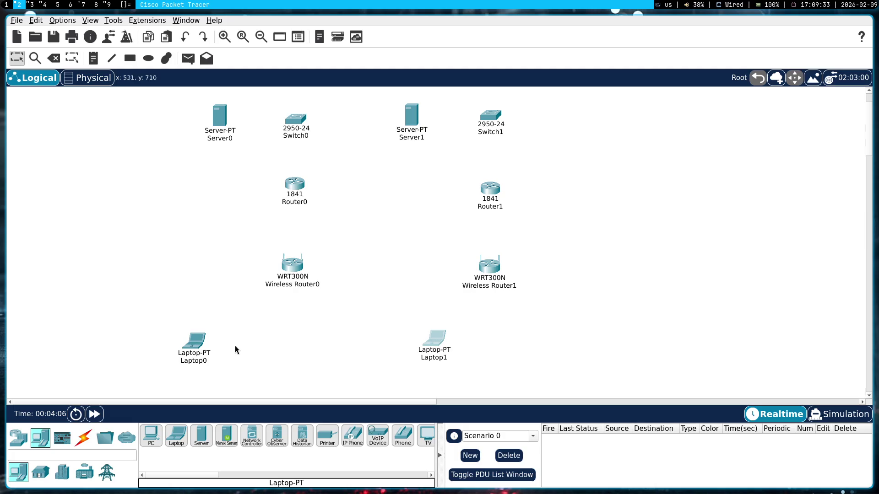
click(202, 344)
drag(209, 348, 216, 338)
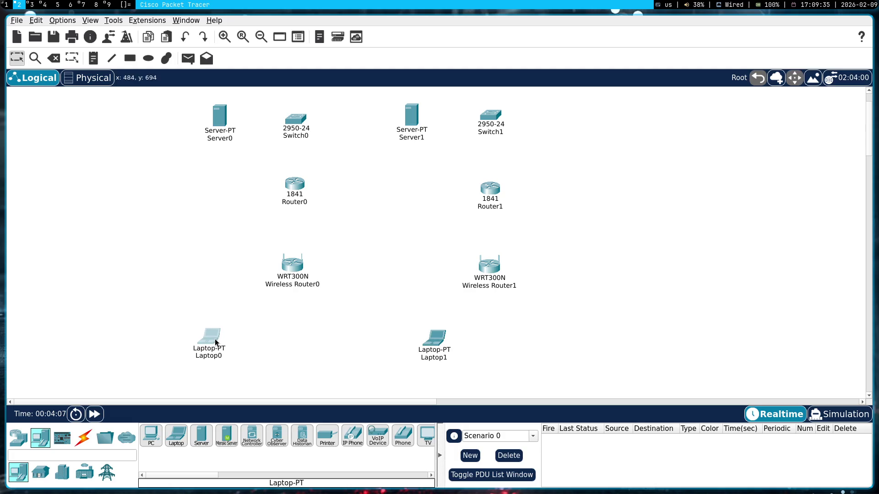
click(311, 339)
- Check Figure 3.1 in the lab PDF, then return to the Packet Tracer workspace
key(super+3)
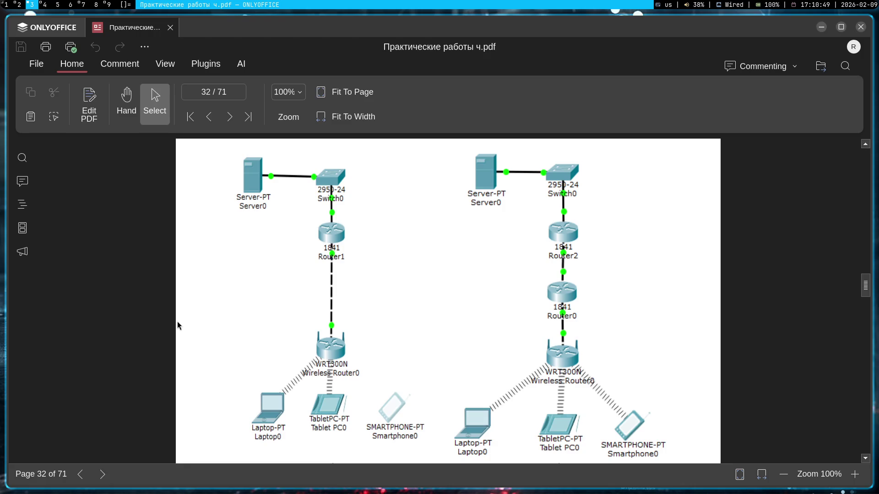
key(alt)
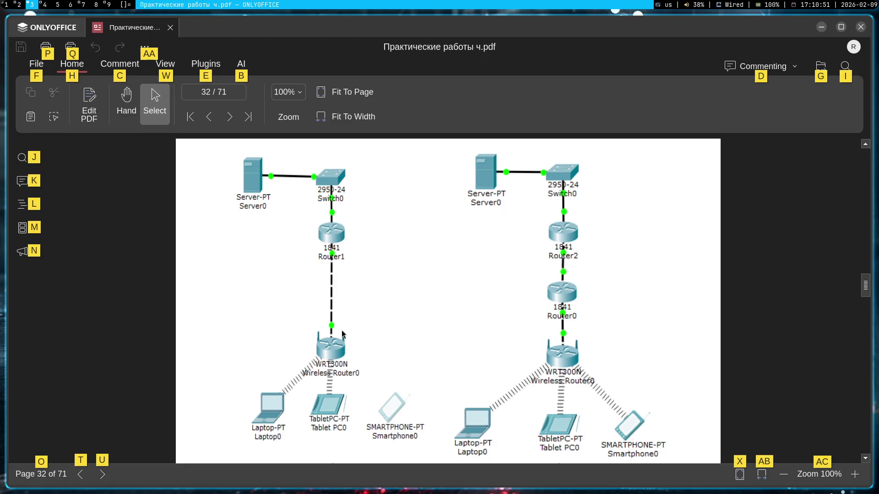
key(alt)
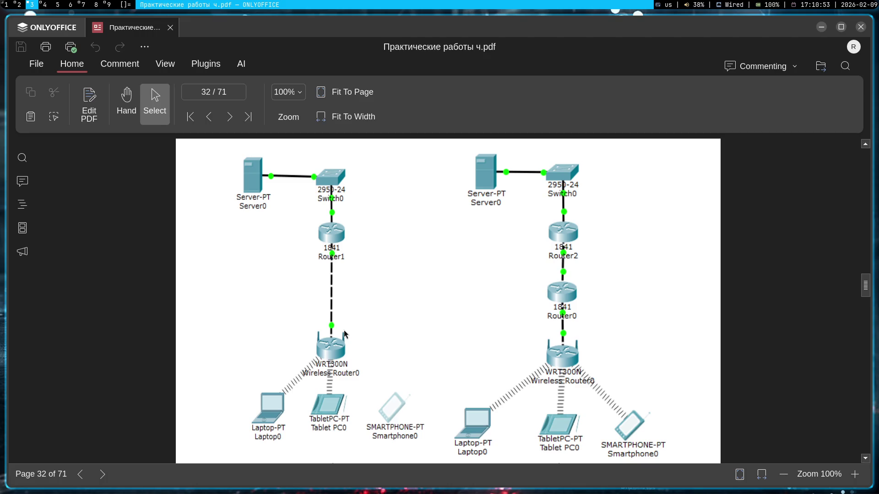
key(super+2)
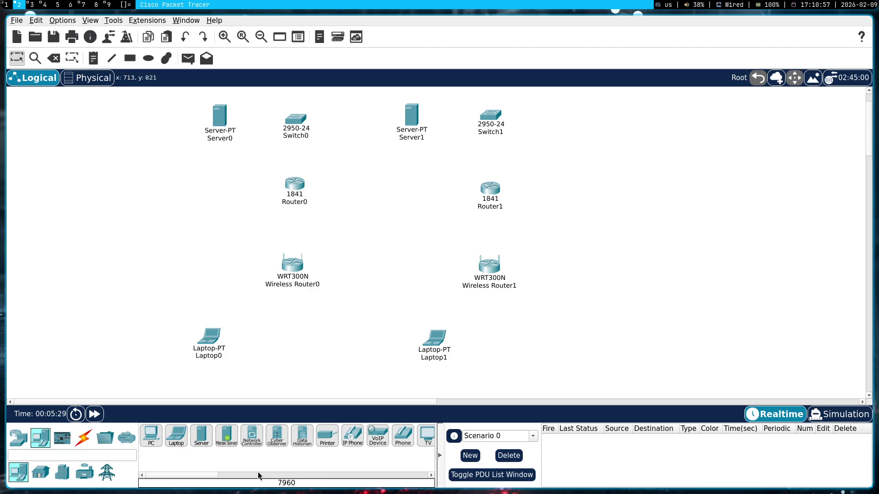
drag(206, 475, 251, 476)
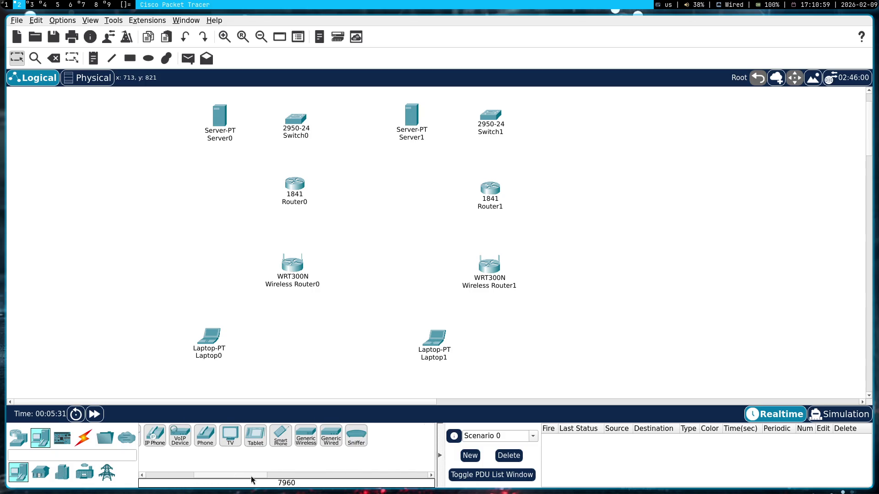
- Place Tablet PC0 below Wireless Router0 and Tablet PC1 below Wireless Router1
key(super+3)
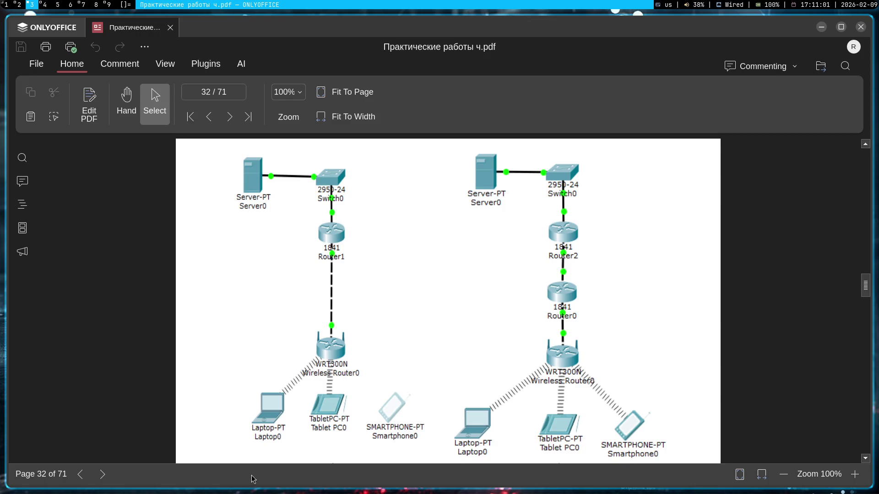
key(super+2)
click(255, 436)
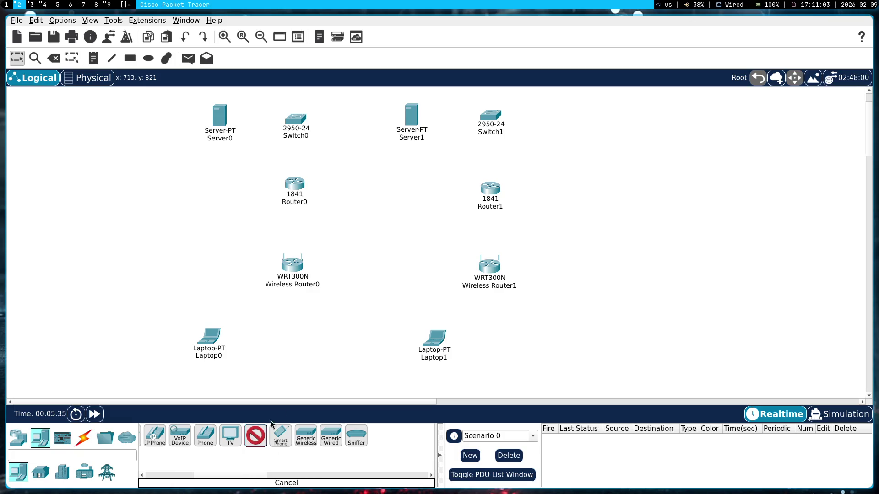
click(281, 342)
click(492, 344)
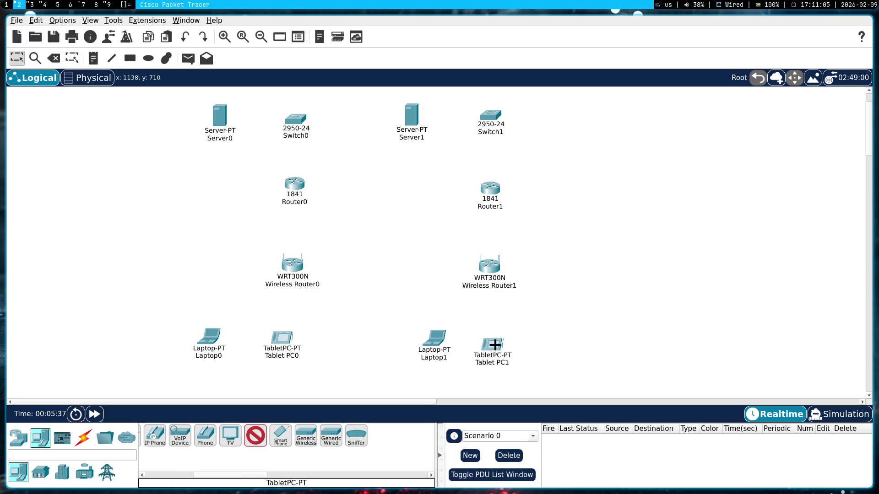
key(Escape)
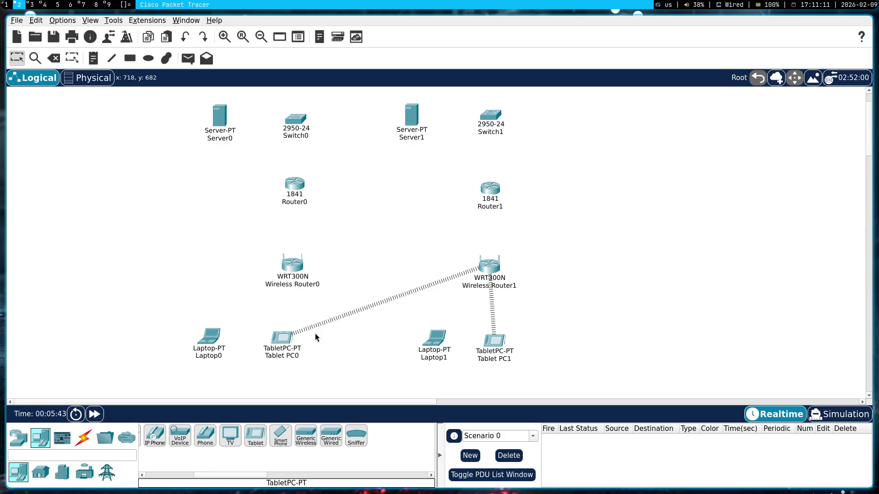
key(super+3)
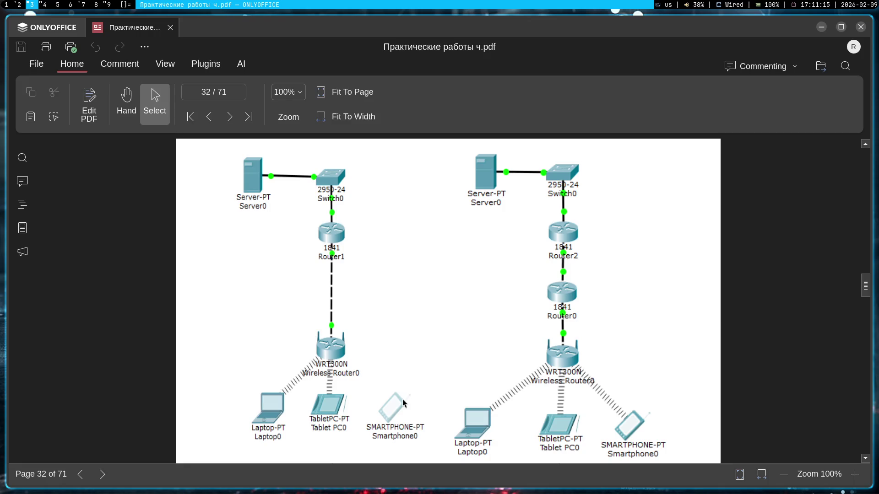
key(super+2)
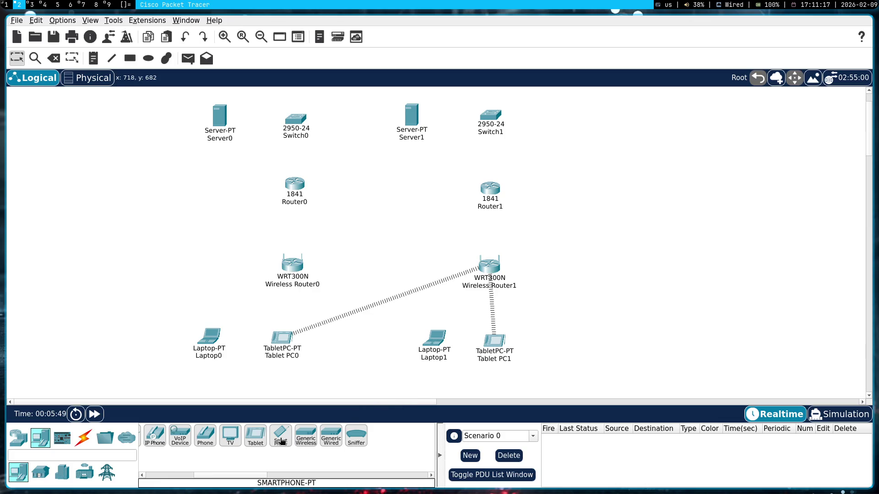
- Rearrange Laptop0 and Tablet PC0 to make room beside the tablets
click(280, 436)
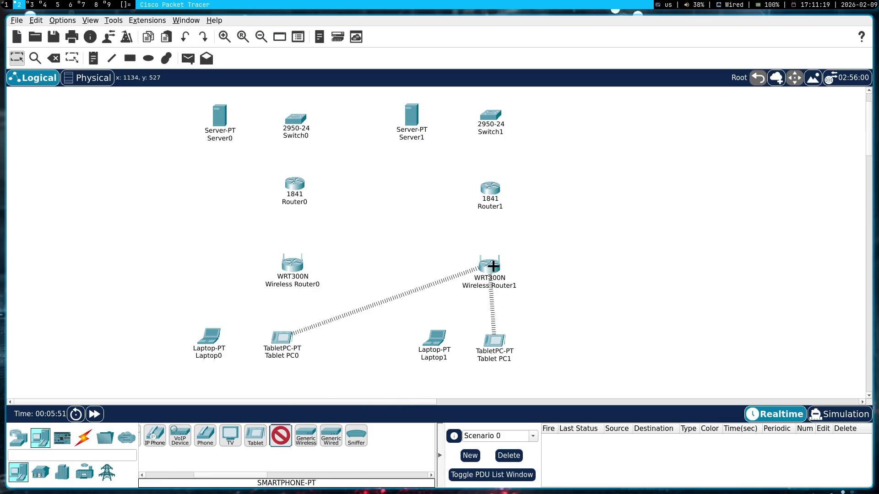
key(super+1)
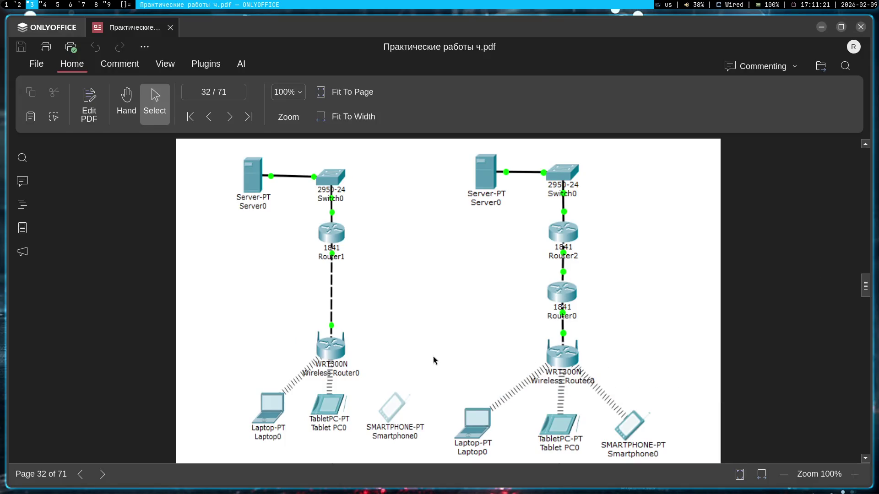
key(super+2)
key(Escape)
drag(219, 339, 103, 324)
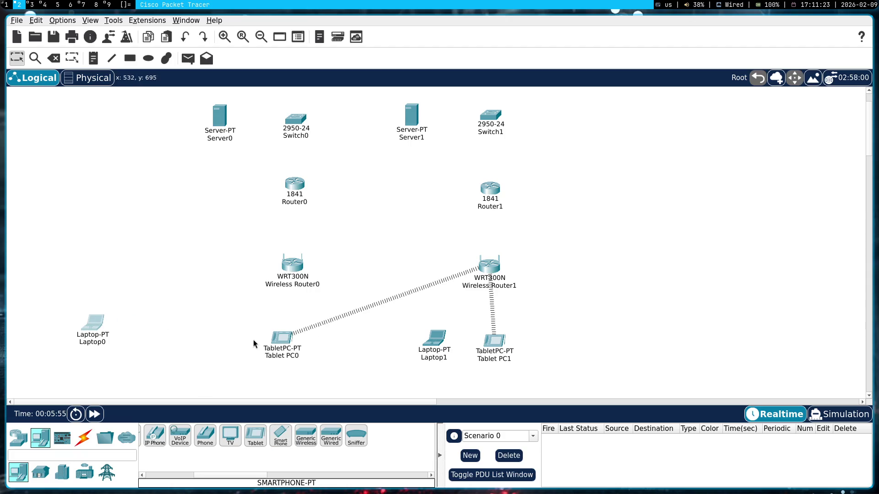
mouse_move(284, 342)
mouse_down()
mouse_move(89, 277)
mouse_move(282, 335)
mouse_up()
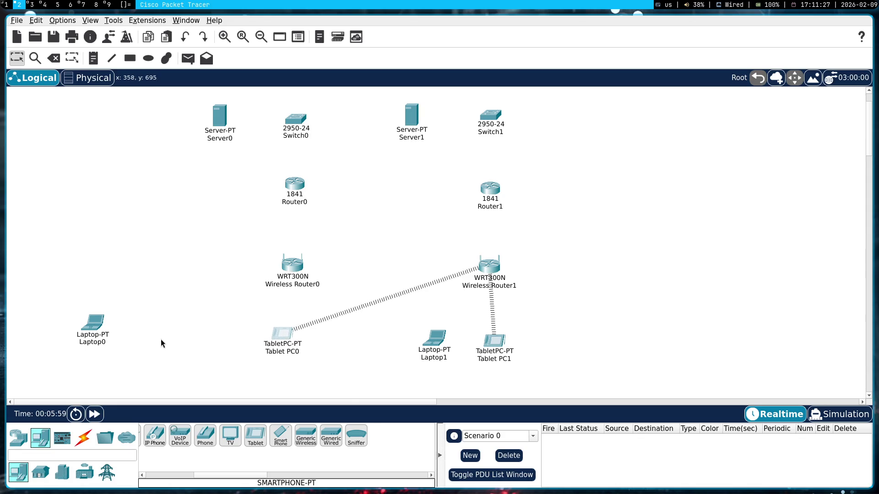
drag(93, 323, 207, 332)
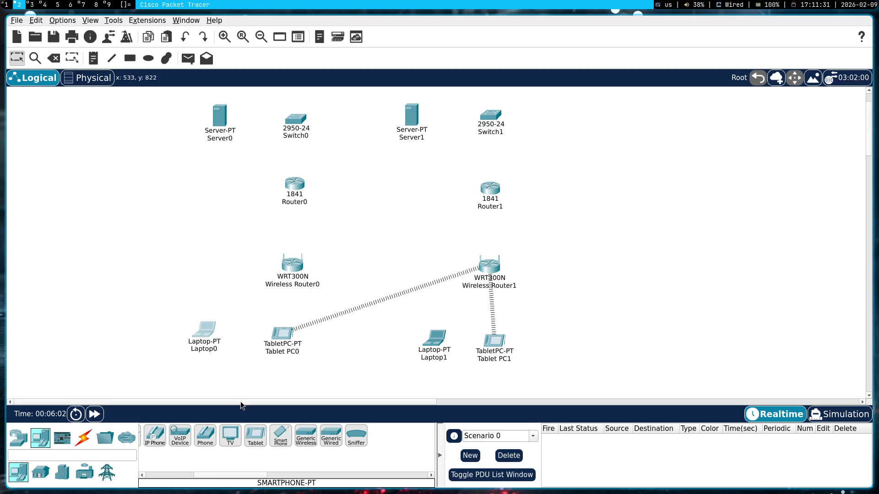
- Place Smartphone0 right of Tablet PC0 and Smartphone1 right of Tablet PC1, then tidy spacing
click(280, 435)
click(341, 334)
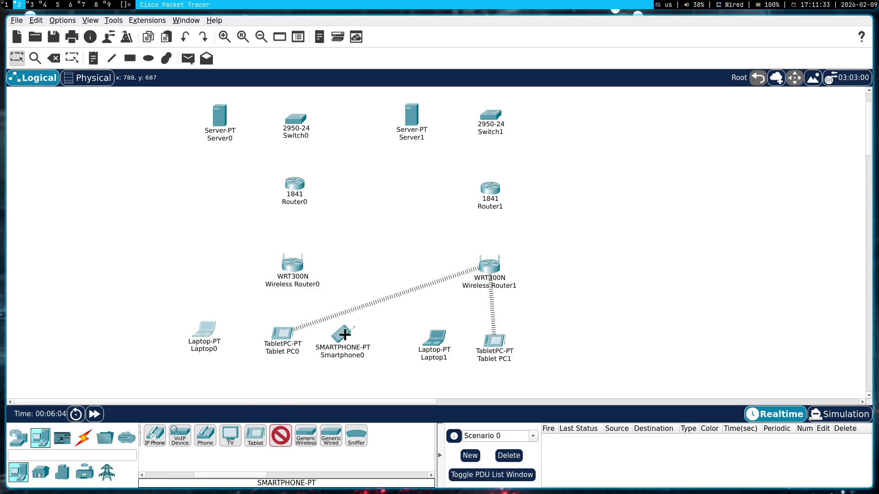
click(547, 341)
drag(547, 342, 560, 341)
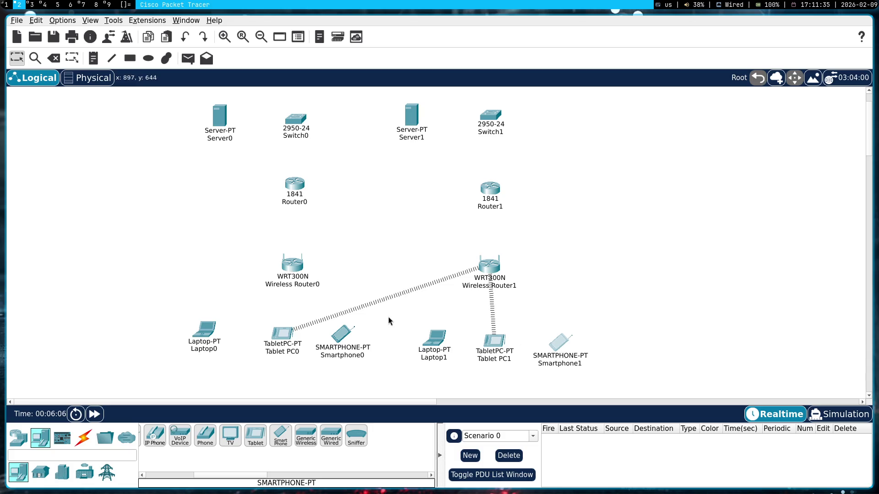
drag(281, 340, 270, 339)
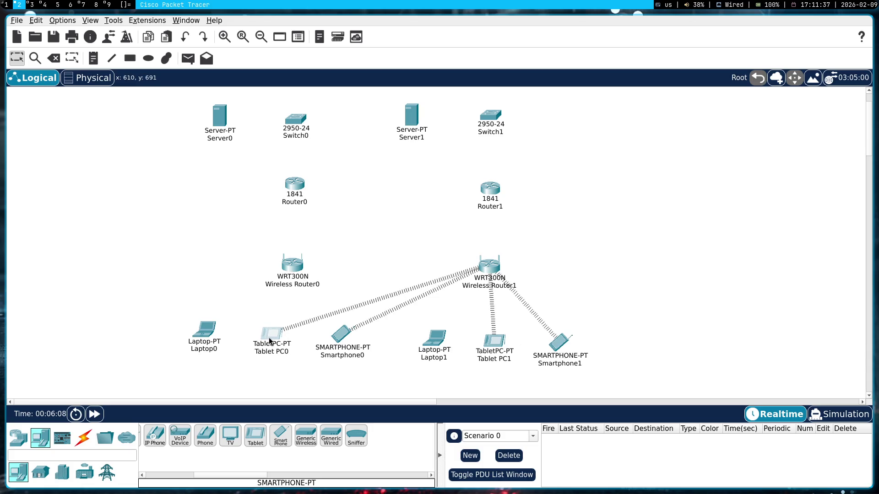
drag(342, 328, 347, 328)
mouse_move(398, 320)
mouse_down()
mouse_move(361, 268)
mouse_move(384, 312)
mouse_move(301, 335)
mouse_up()
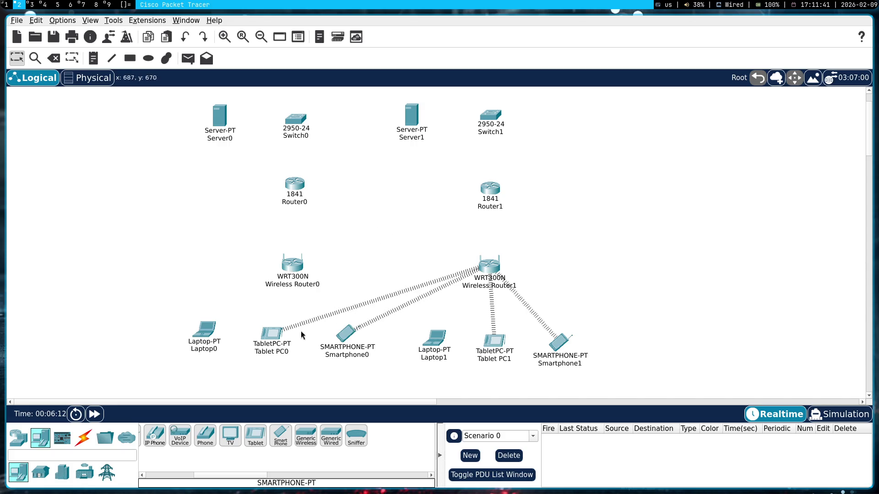
click(272, 334)
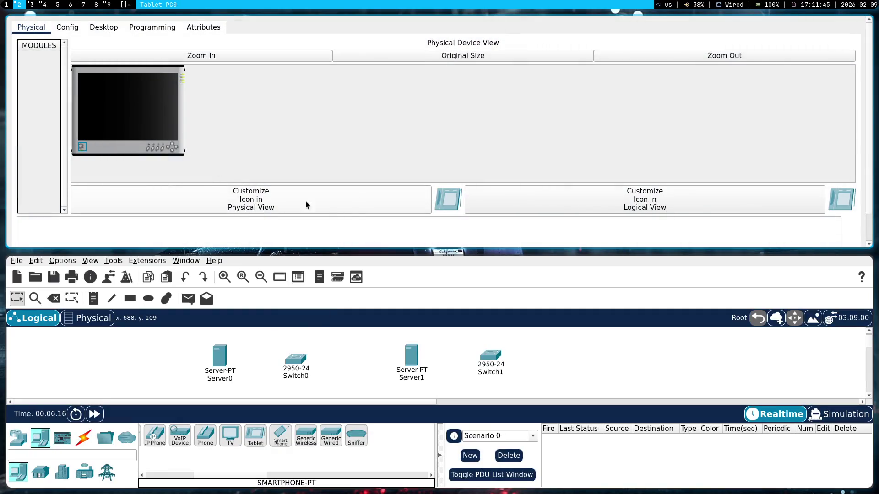
key(super+shift+c)
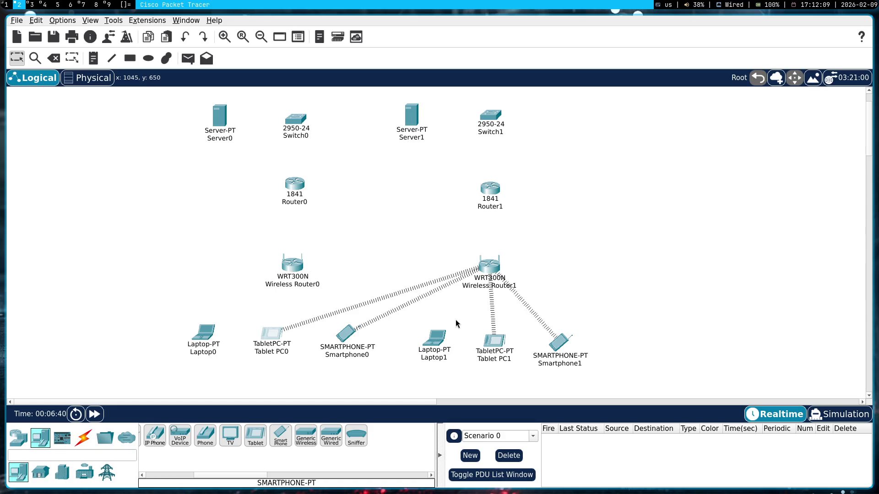
- Flip through the PDF and Packet Tracer to the Gemini chat, dismissing the media controls
key(super+3)
key(super+2)
key(super+1)
click(828, 44)
click(754, 262)
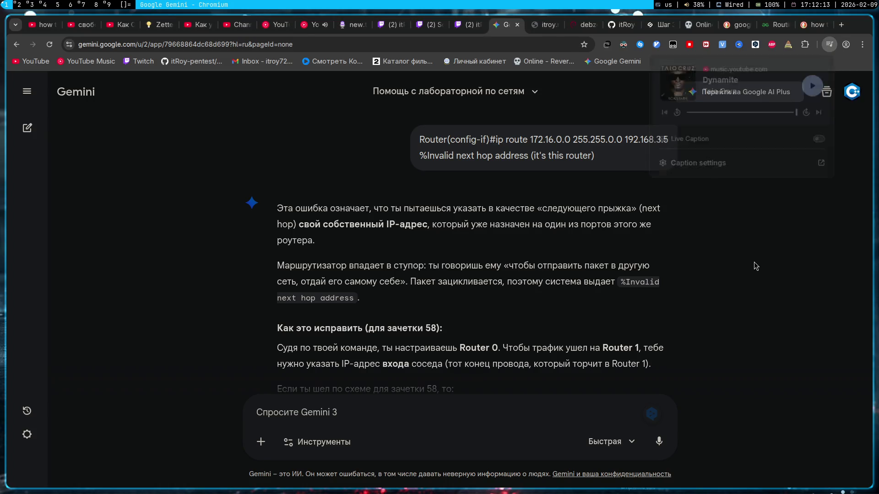
- Return from the Gemini chat to the Packet Tracer topology
key(super+2)
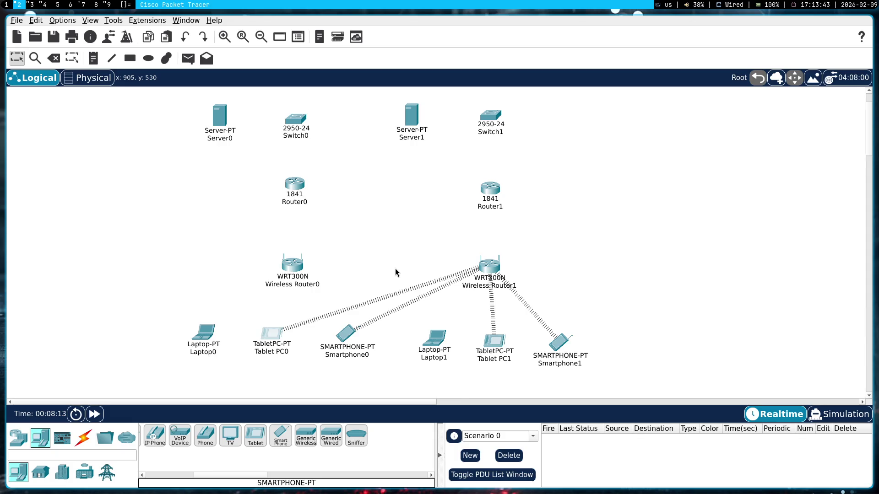
- Glance at the lab figure and notes, then show Packet Tracer's Connections cable types
key(super+1)
key(super+3)
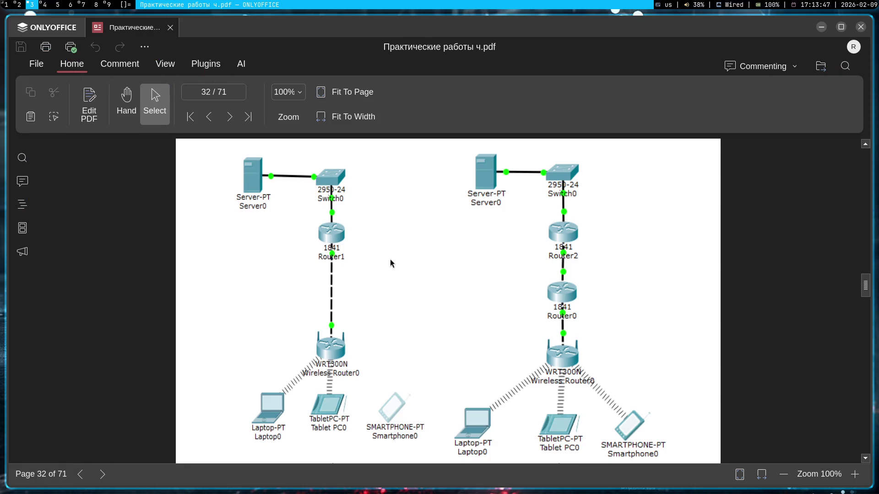
key(super+4)
key(super+3)
key(super+4)
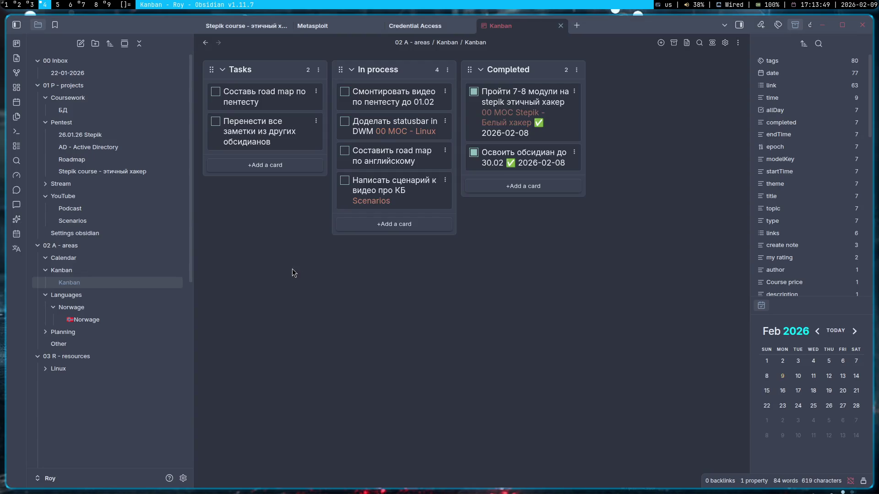
key(super+2)
click(83, 437)
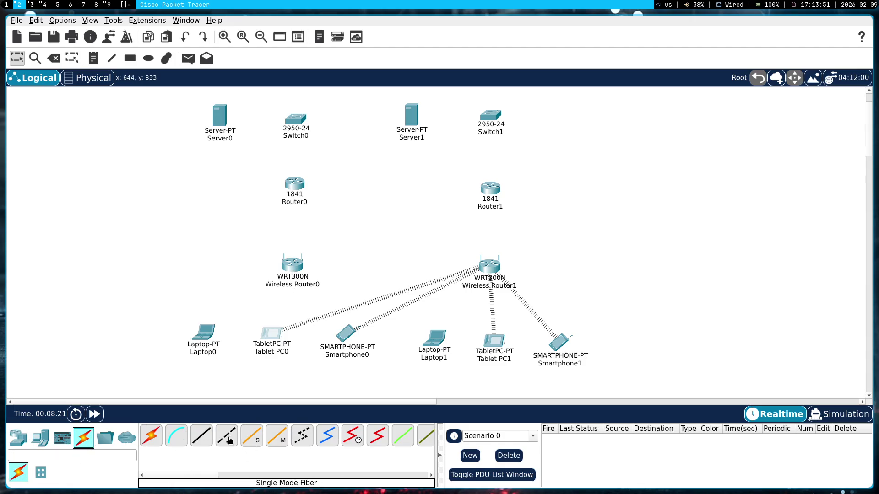
- Cable Server0 to Switch0 Fa0/1 and Server1 to Switch1 Fa0/1 with straight-through copper
click(202, 440)
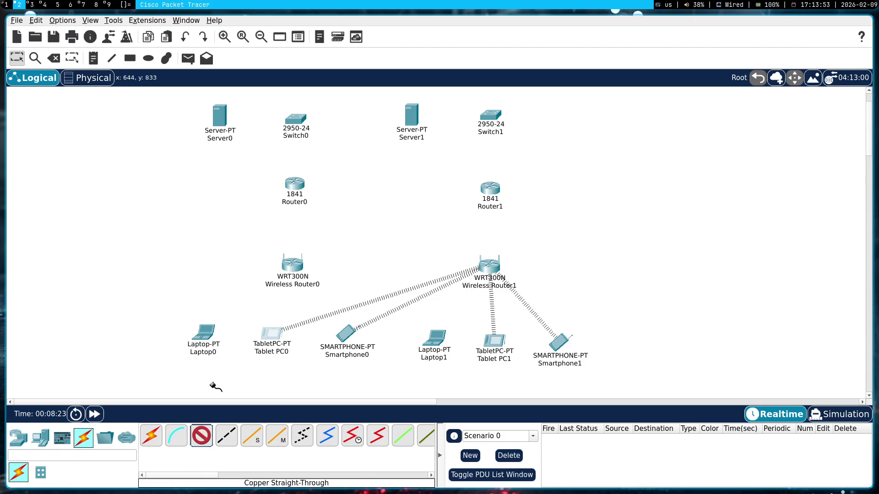
click(222, 119)
click(261, 123)
click(298, 122)
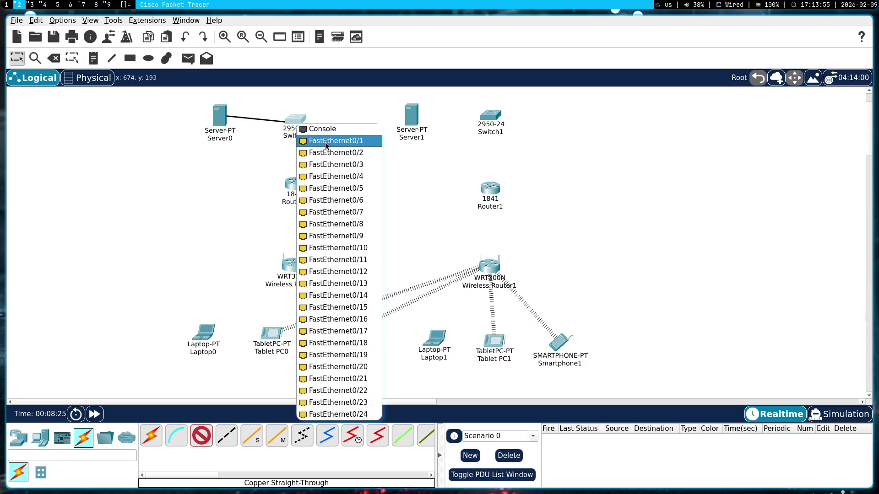
click(325, 142)
click(420, 120)
click(494, 118)
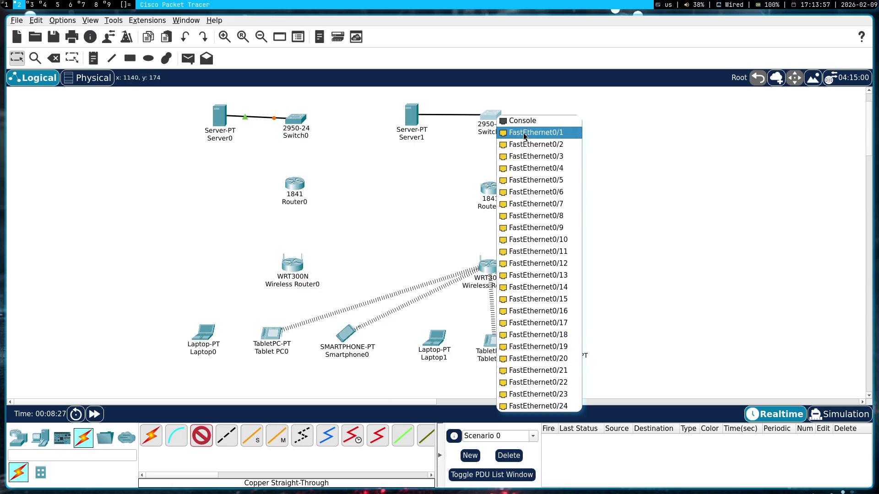
click(536, 132)
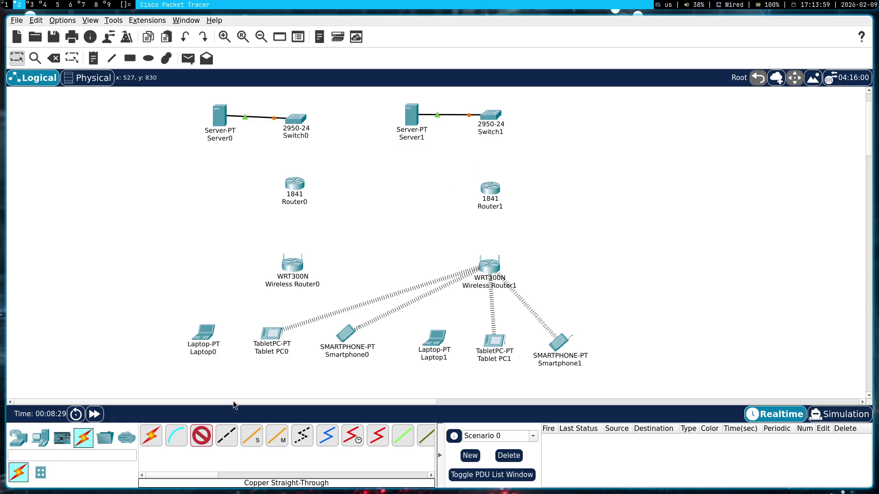
- Link Router0 FastEthernet0/0 to Wireless Router0's Internet port with a crossover cable
click(226, 435)
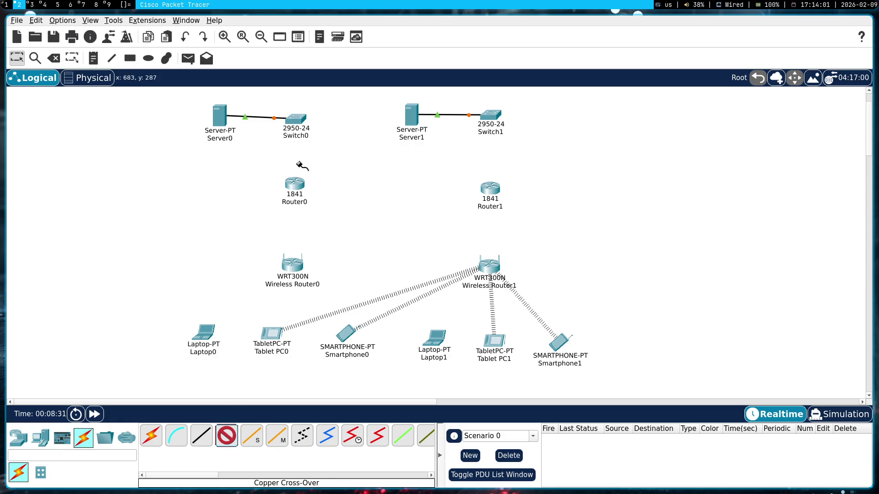
click(295, 186)
click(321, 218)
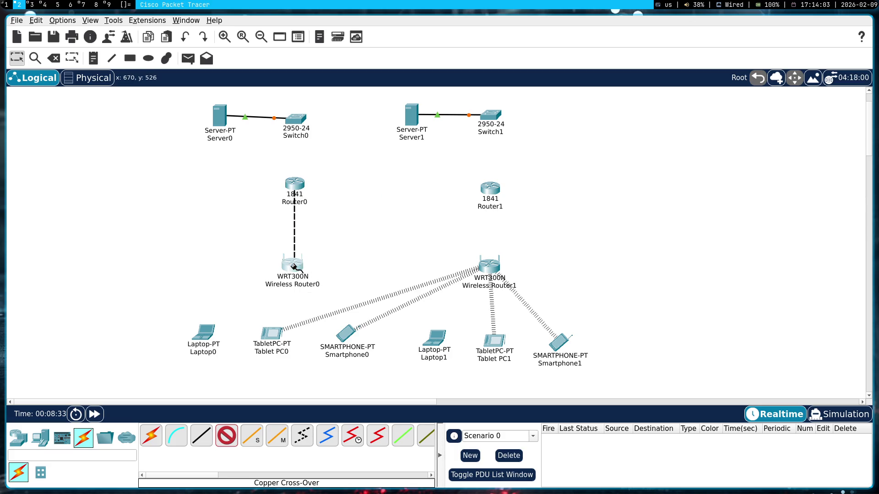
click(294, 267)
click(328, 272)
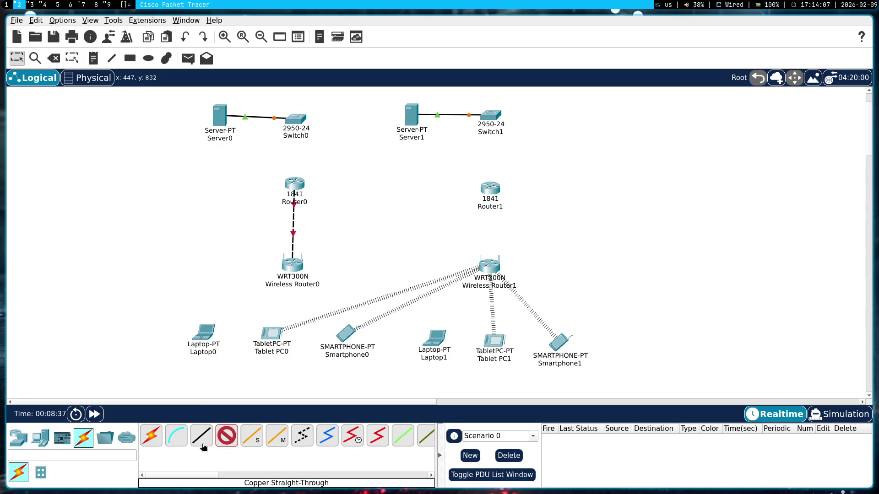
- Cable Switch0 to Router0 with straight-through copper and start a cable from Switch1
click(201, 437)
click(294, 184)
click(295, 120)
click(323, 133)
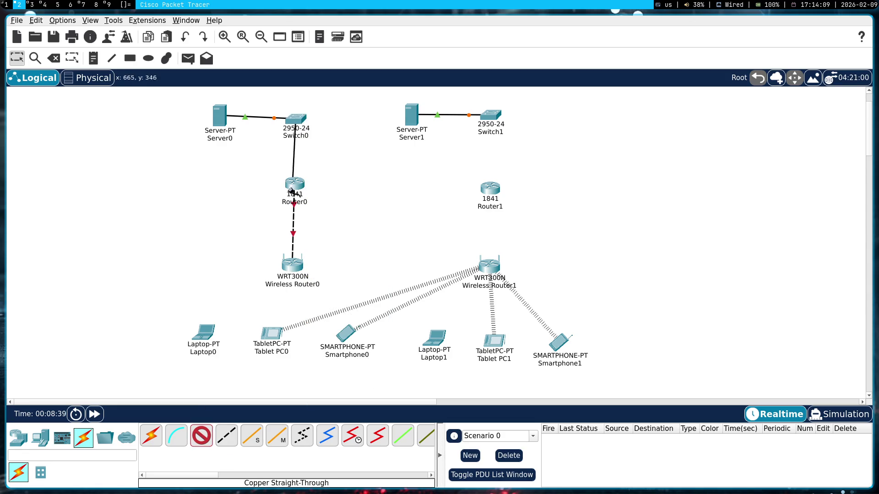
click(294, 191)
click(344, 207)
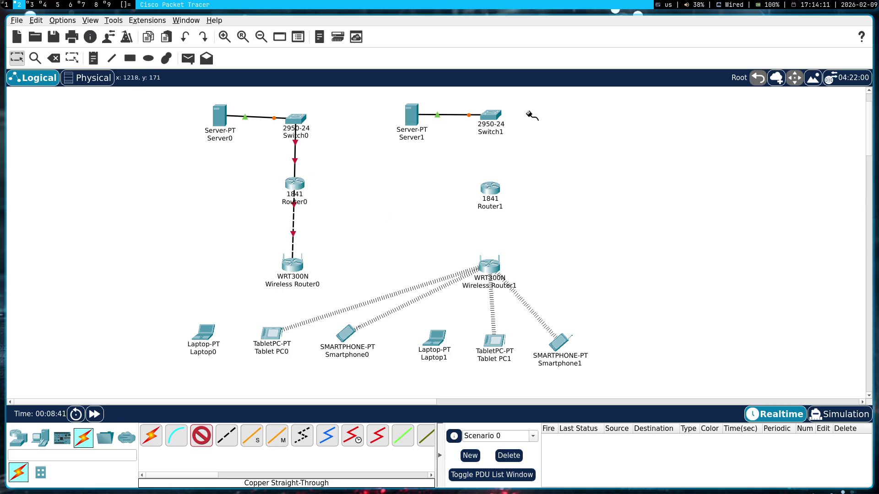
click(495, 116)
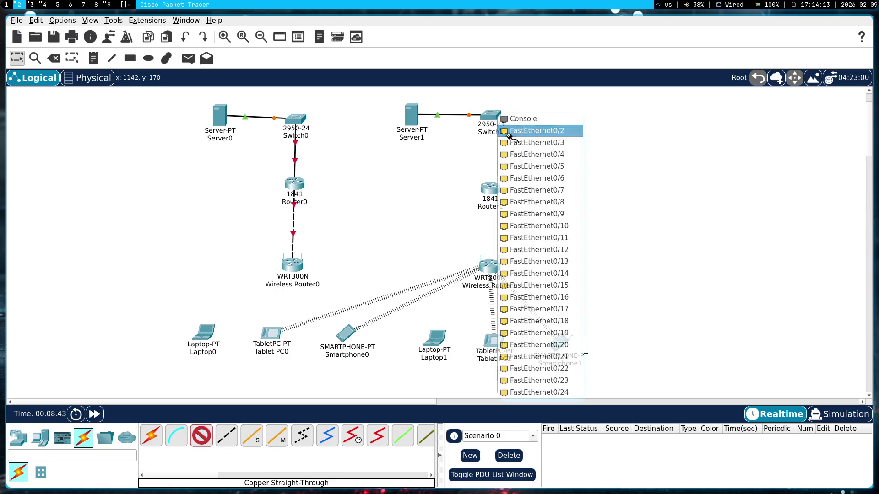
- Finish the straight-through cable from Switch1 to a Router1 port
click(508, 132)
click(491, 189)
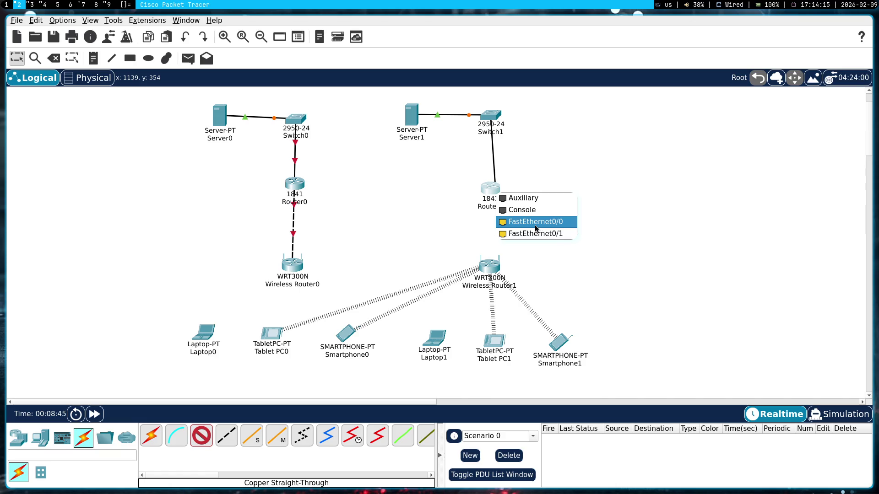
click(536, 222)
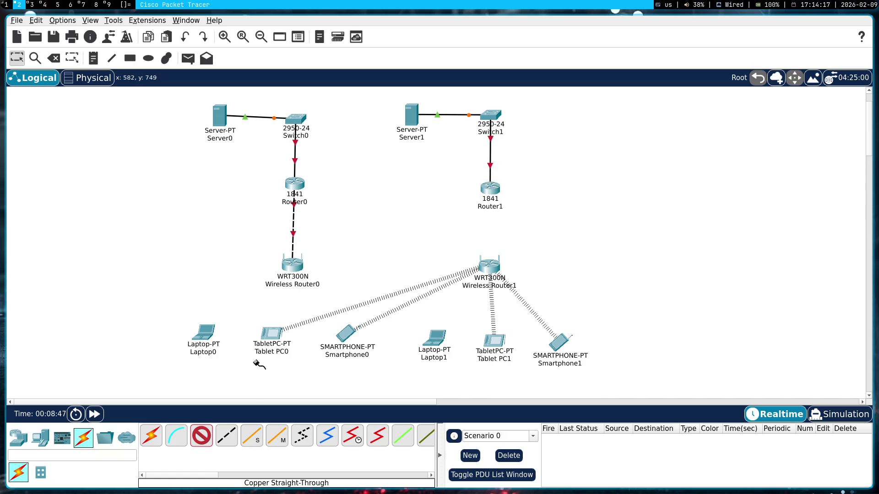
- Link Wireless Router1's Internet port to Router1 FastEthernet0/1 with a crossover cable
click(226, 437)
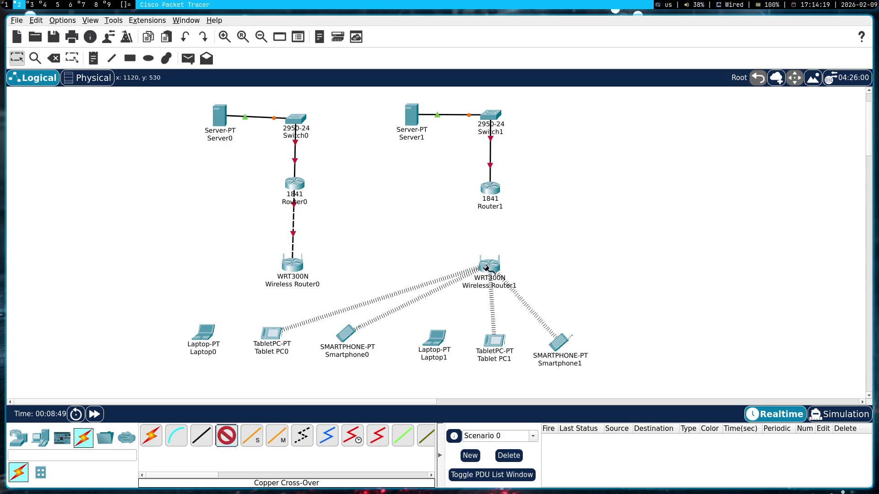
click(489, 265)
click(511, 270)
click(493, 191)
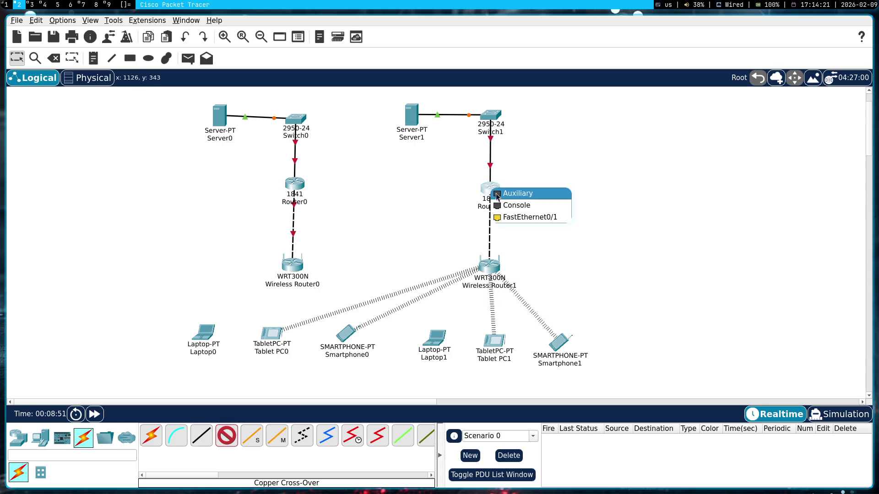
click(522, 220)
key(Escape)
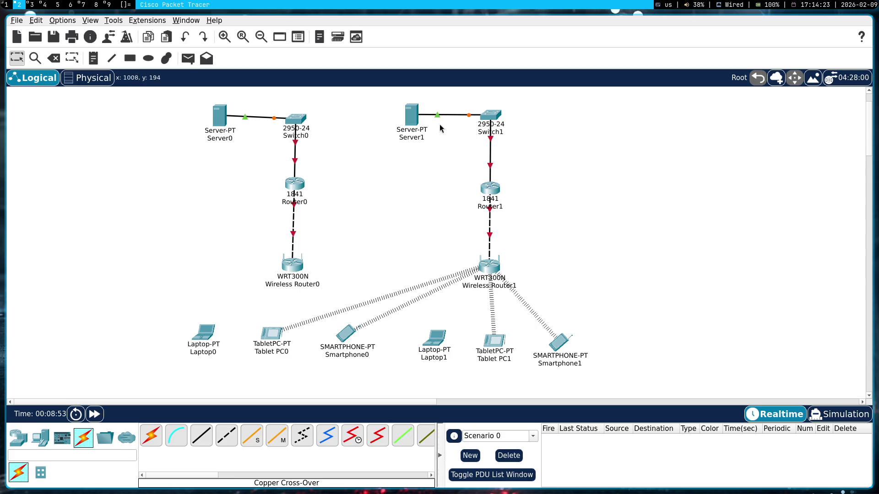
- Align the routers, wireless routers and Switch0 so the links run straight
drag(490, 194, 492, 194)
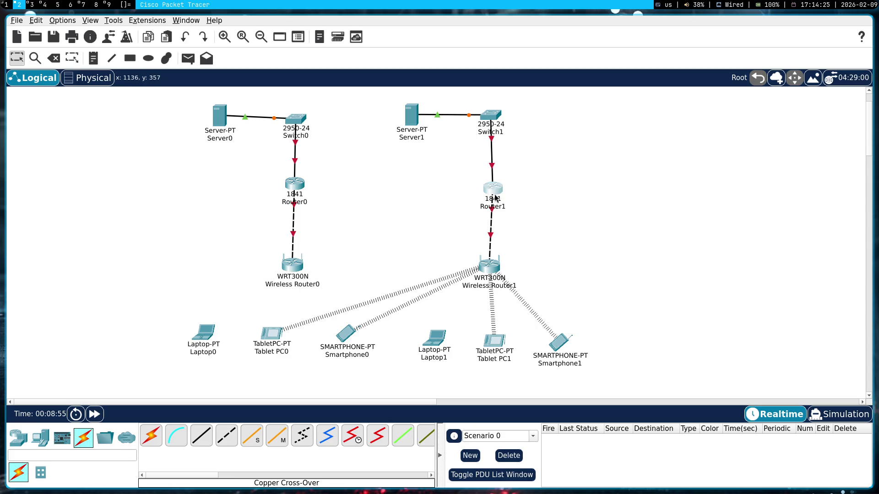
drag(495, 270, 499, 270)
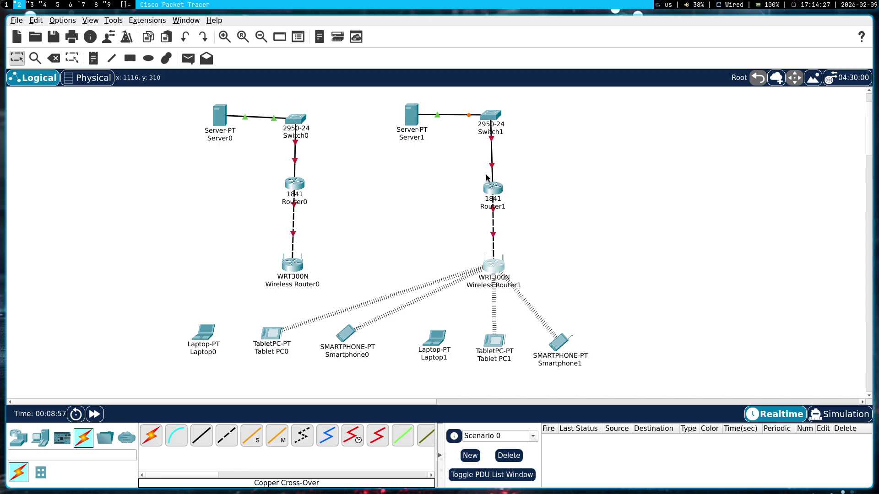
drag(490, 190, 488, 189)
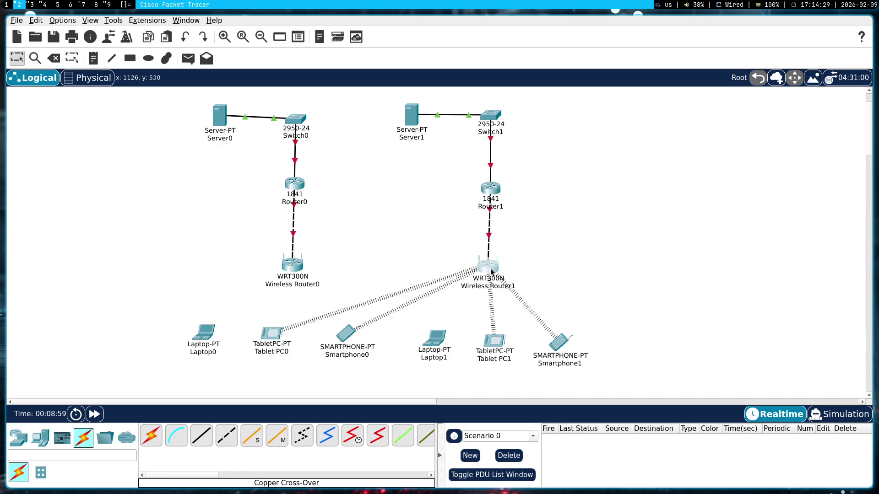
drag(494, 267, 489, 267)
drag(292, 264, 294, 265)
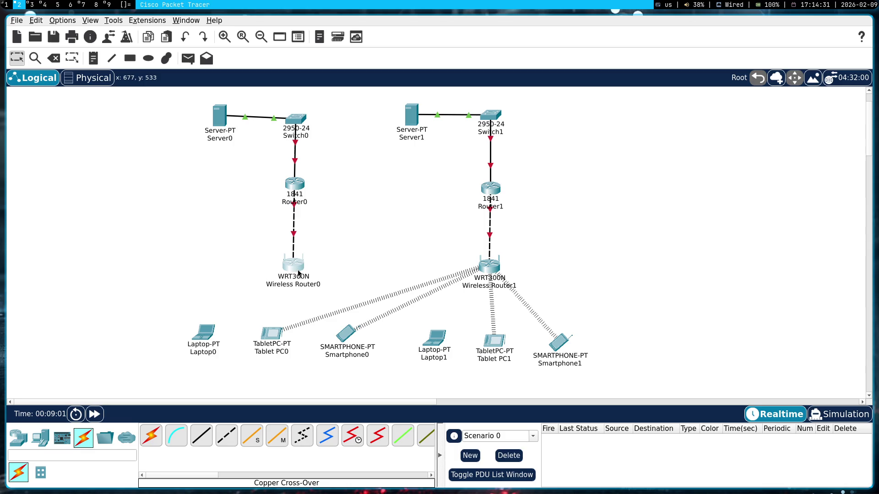
drag(294, 120, 292, 117)
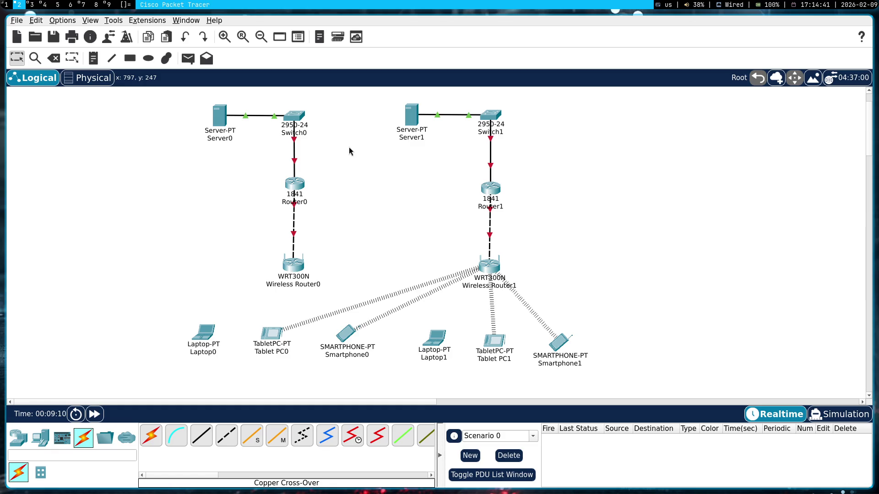
key(super+1)
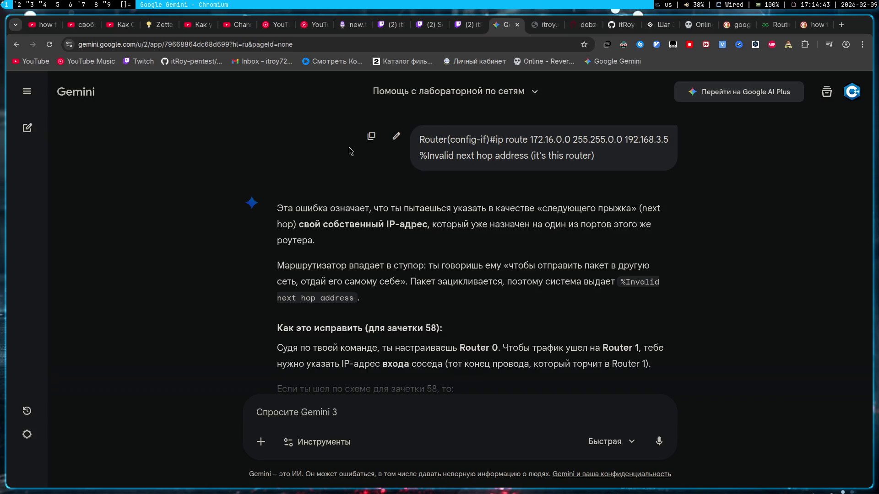
- Search DuckDuckGo for 'патчкорд wifi', browse the image results, then close the tab to return to Gemini
key(ctrl+t)
text(g)
key(BackSpace)
key(alt+shift)
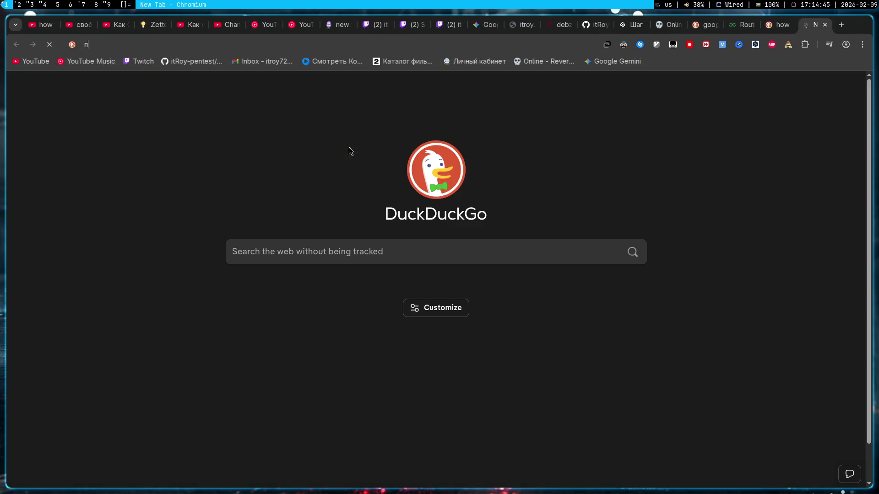
text(патчкорд)
key(alt+shift)
text( wifi)
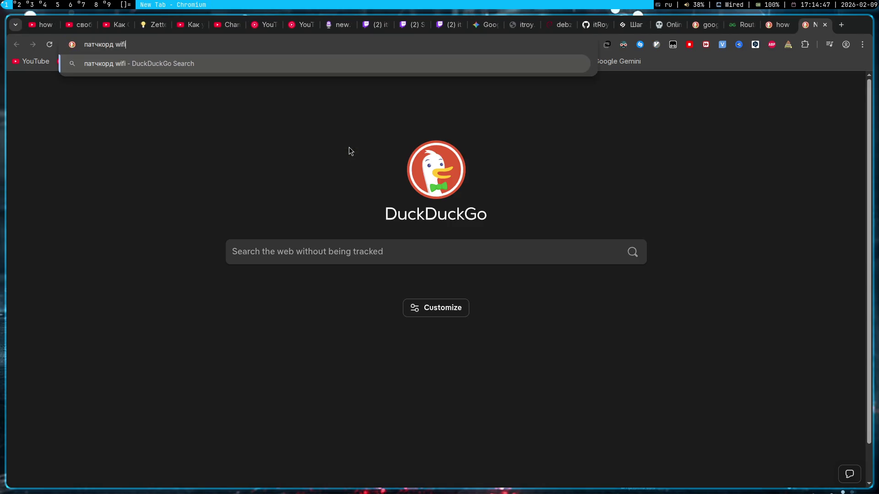
key(Return)
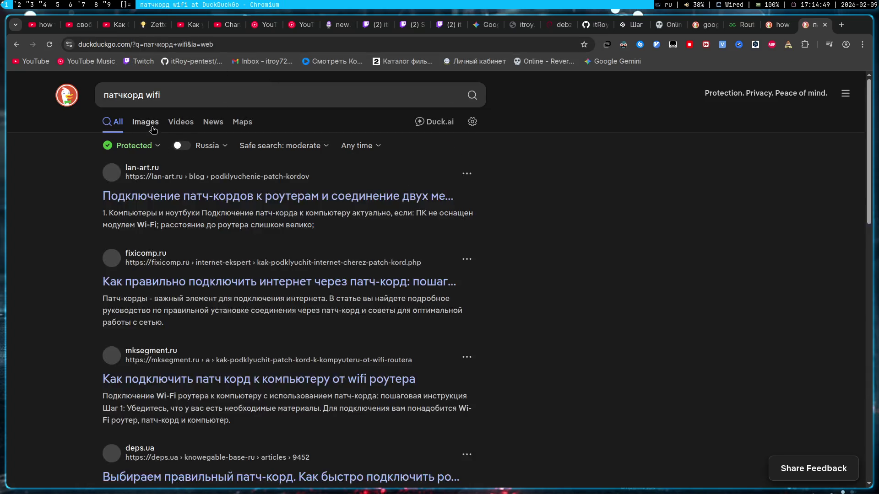
click(152, 127)
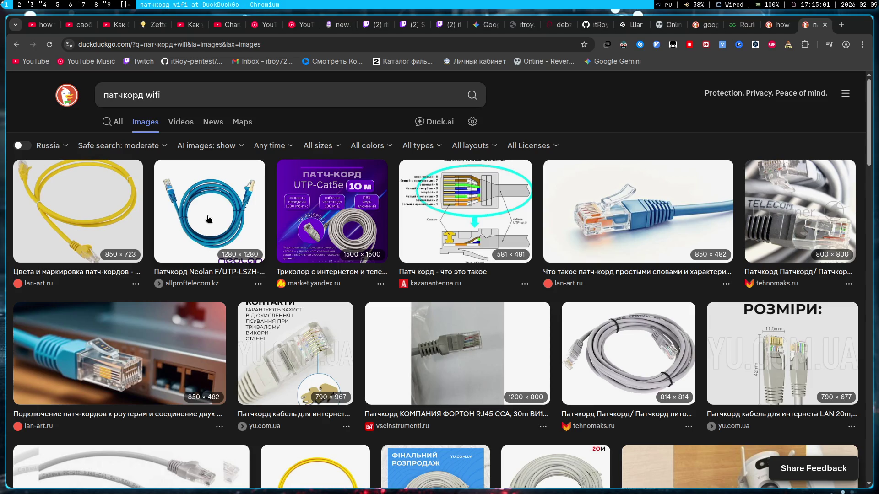
scroll(207, 218, down, 2)
scroll(241, 241, up, 1)
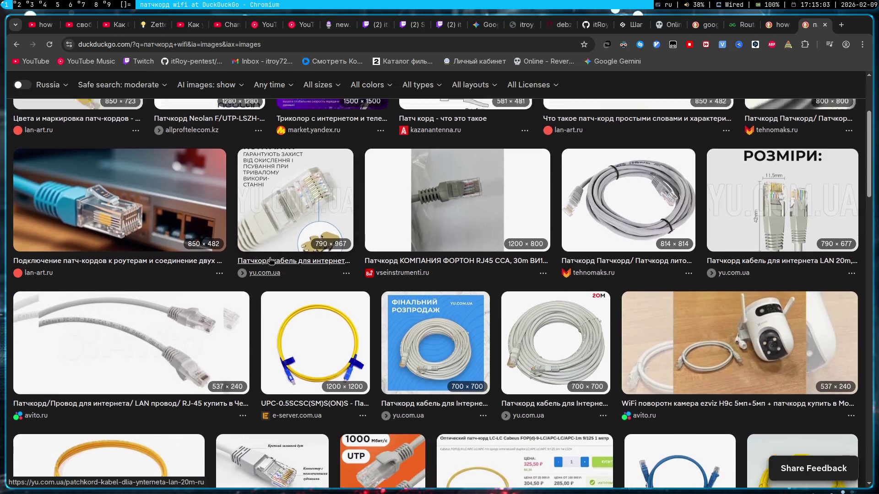
scroll(270, 262, up, 1)
scroll(270, 262, down, 3)
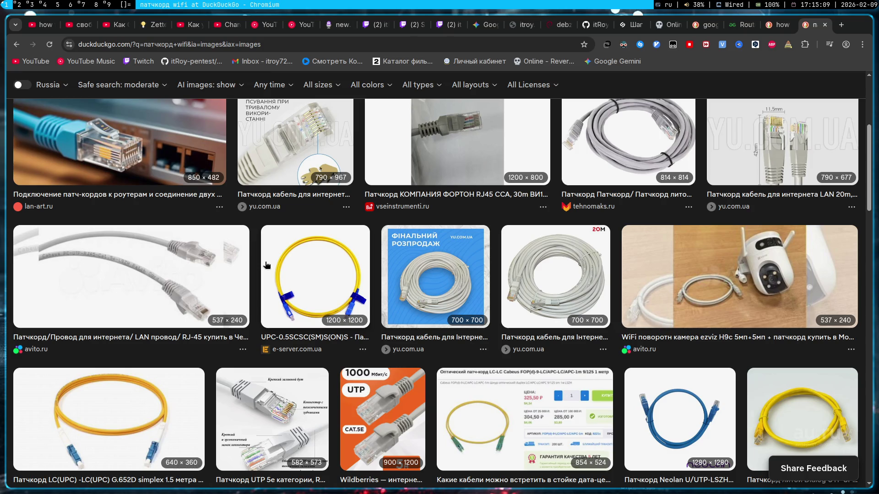
scroll(266, 265, up, 3)
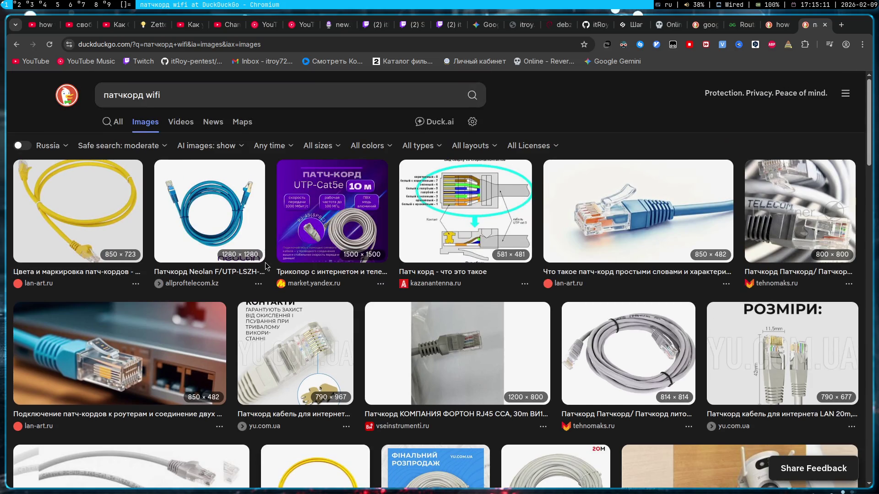
click(825, 25)
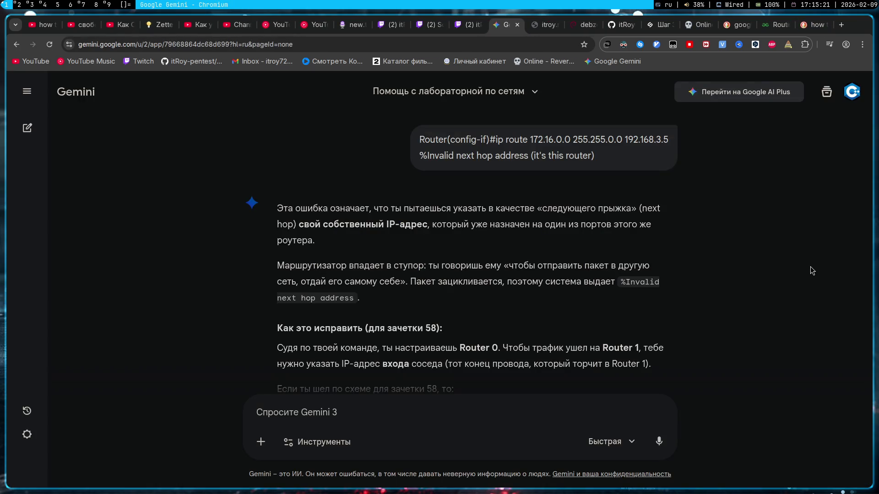
- Switch to workspace 3 showing the lab PDF's Figure 3.1 wireless topologies in ONLYOFFICE
key(alt+3)
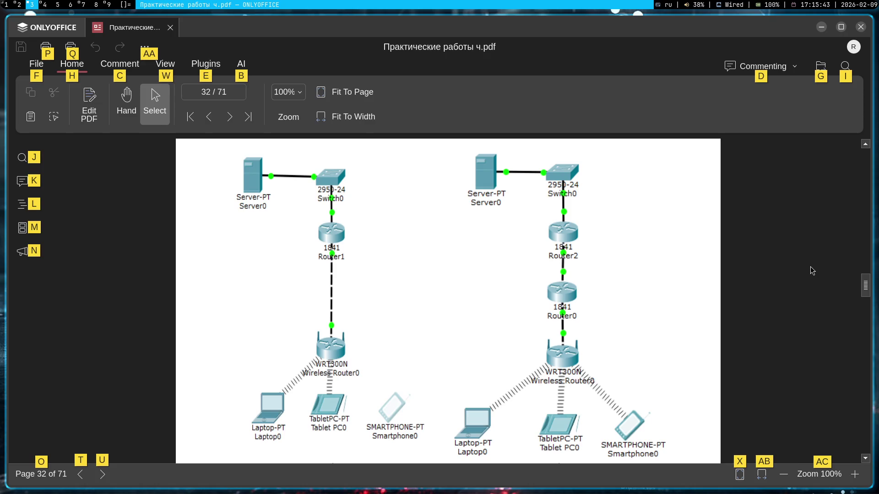
key(alt+Tab)
key(alt+Tab)
key(Escape)
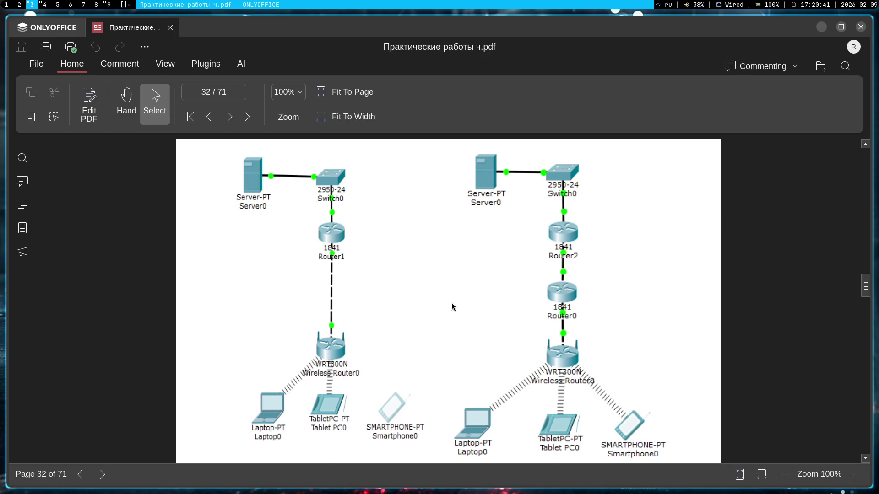
- Bring up Laptop1's physical view and power the laptop off so its module can be removed
key(super+2)
key(super+3)
key(super+2)
click(429, 336)
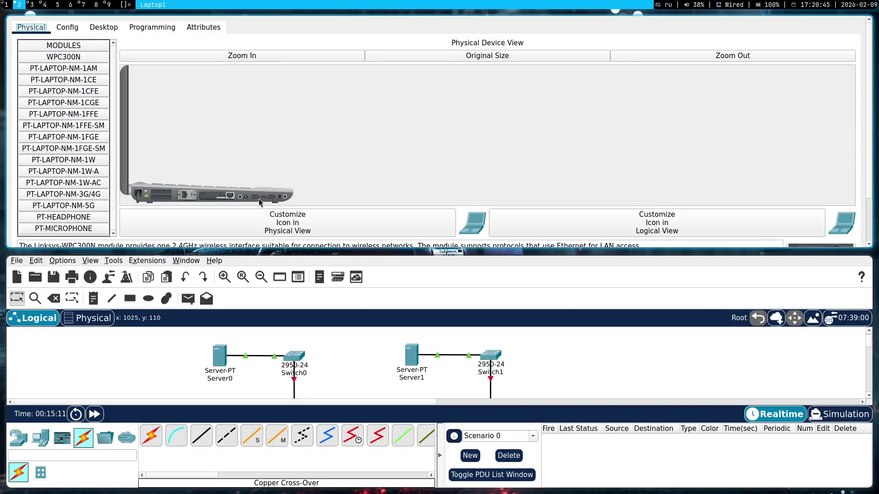
drag(146, 195, 147, 210)
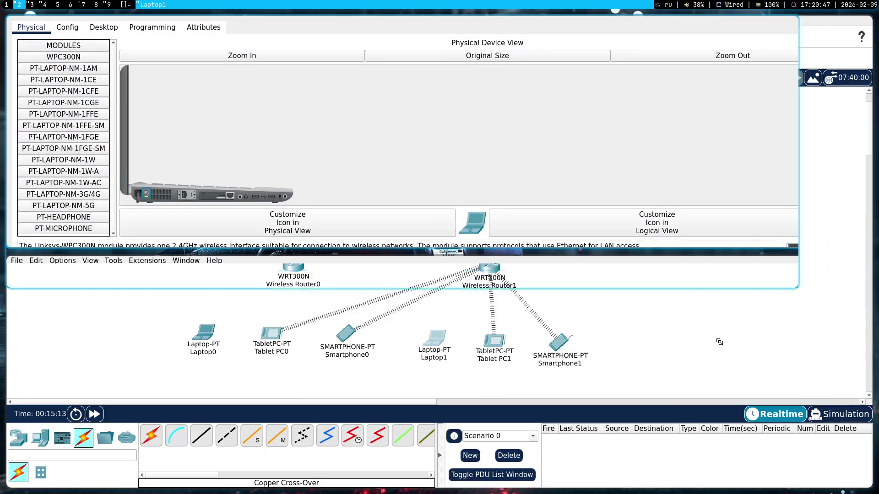
key(super+shift+space)
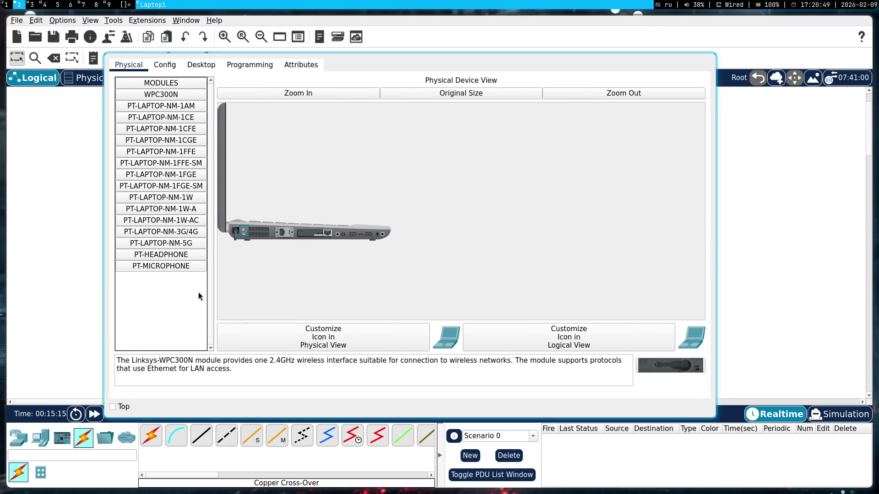
drag(314, 235, 141, 333)
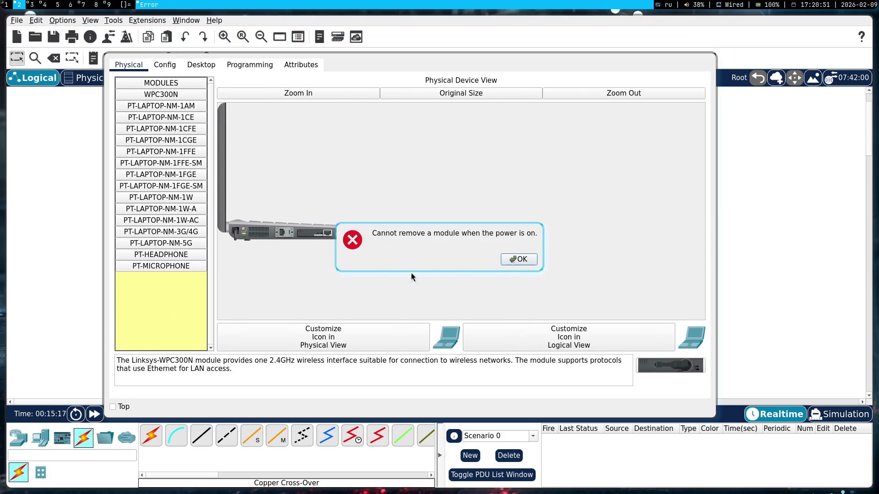
click(523, 260)
click(242, 231)
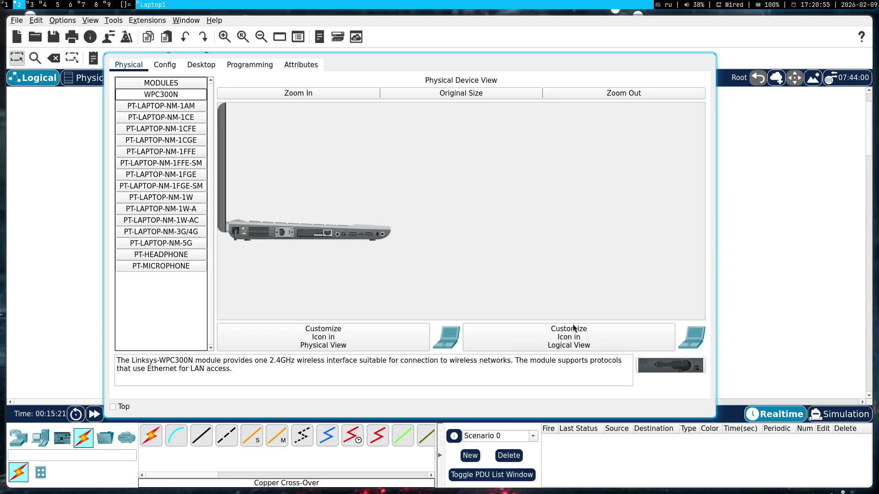
- Seat the WPC300N wireless module in Laptop1's slot and close the device window
drag(670, 365, 326, 241)
drag(670, 365, 310, 235)
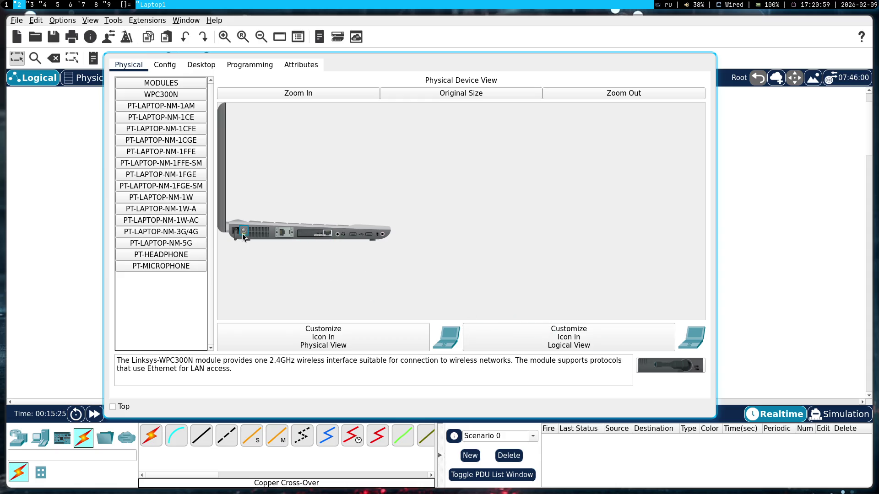
drag(331, 238, 195, 303)
drag(670, 366, 316, 237)
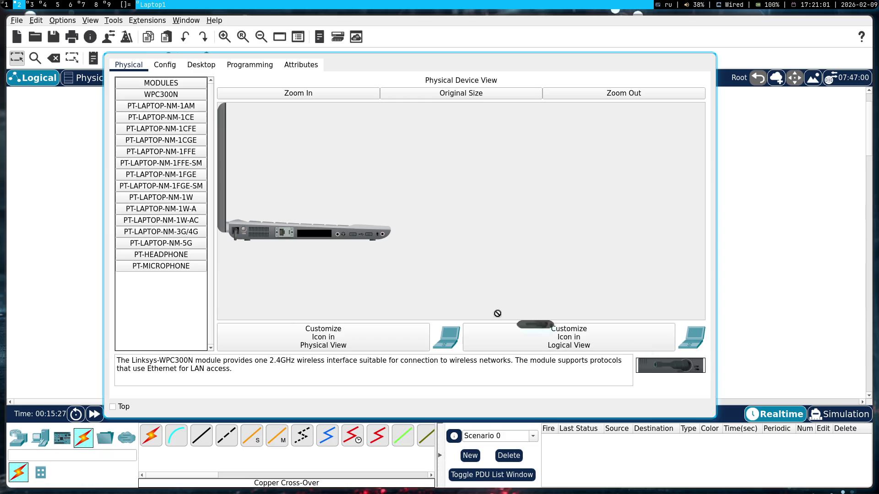
drag(244, 241, 237, 233)
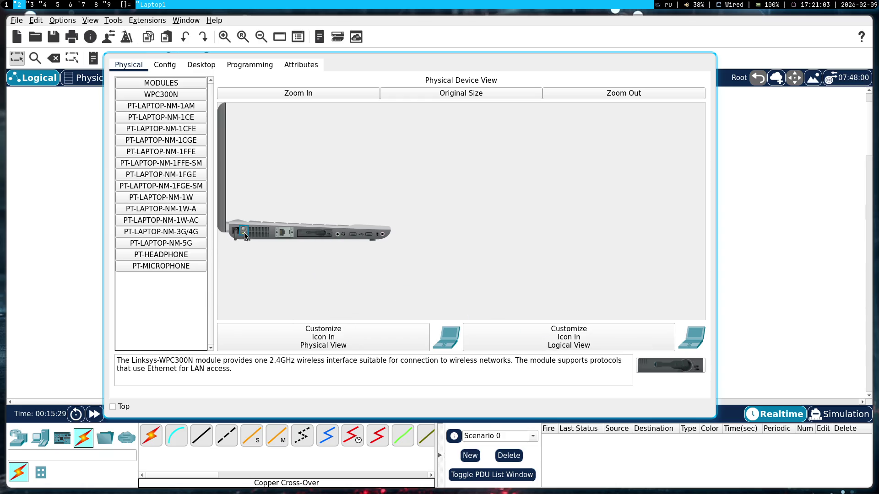
key(super+shift+c)
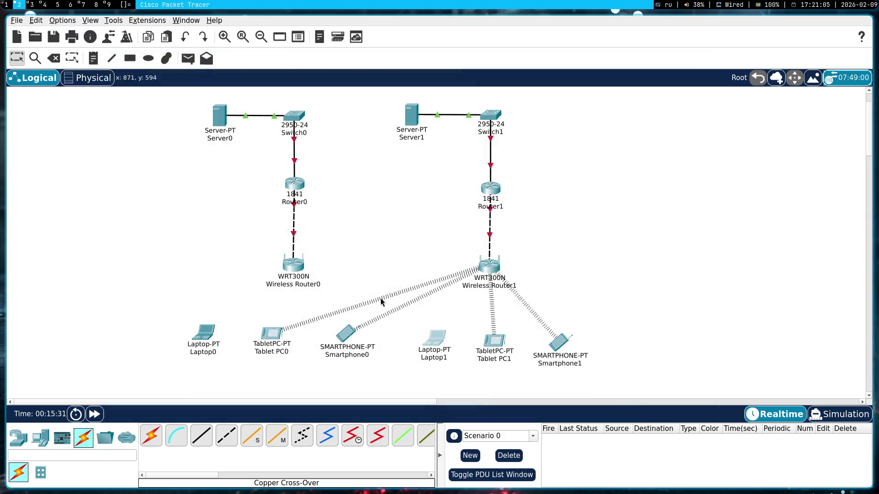
- Review Smartphone0's Physical, Config and Programming tabs, then return to the topology
click(344, 336)
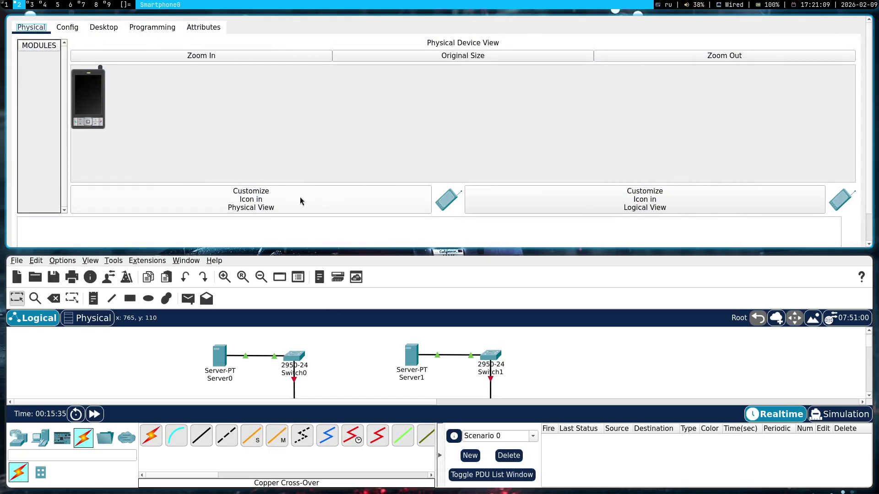
click(65, 27)
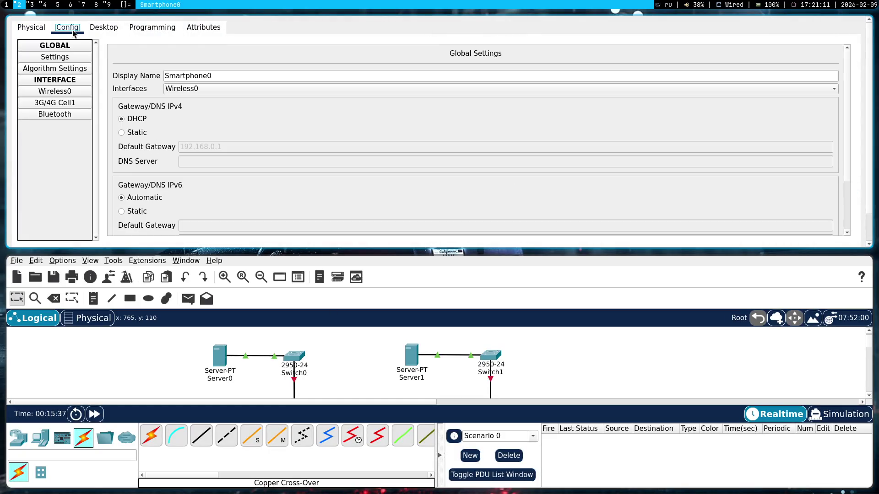
click(98, 28)
click(147, 31)
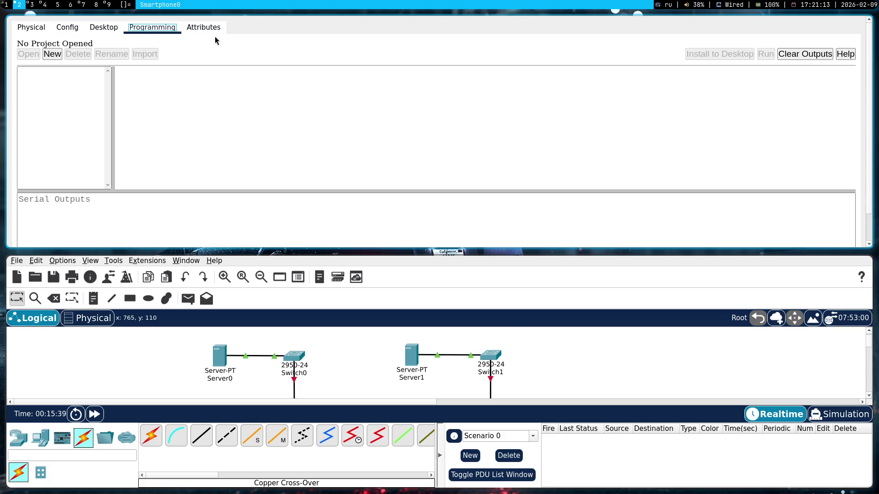
key(super+shift+q)
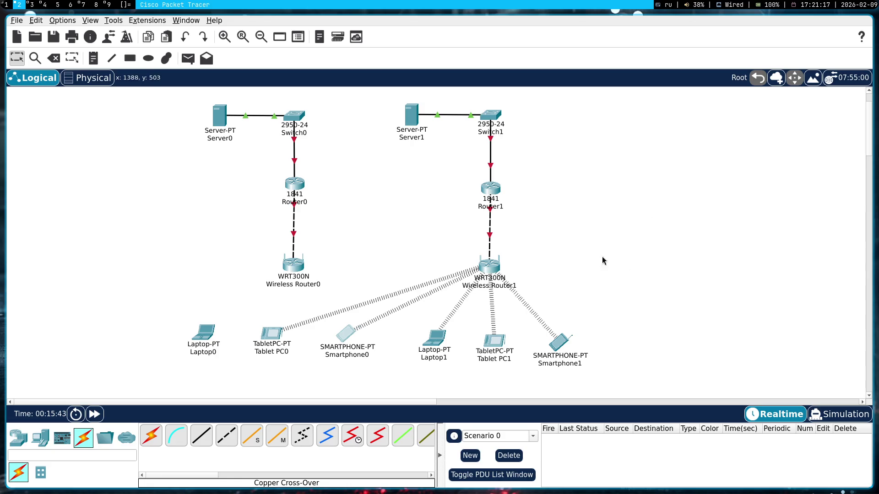
drag(588, 235, 640, 268)
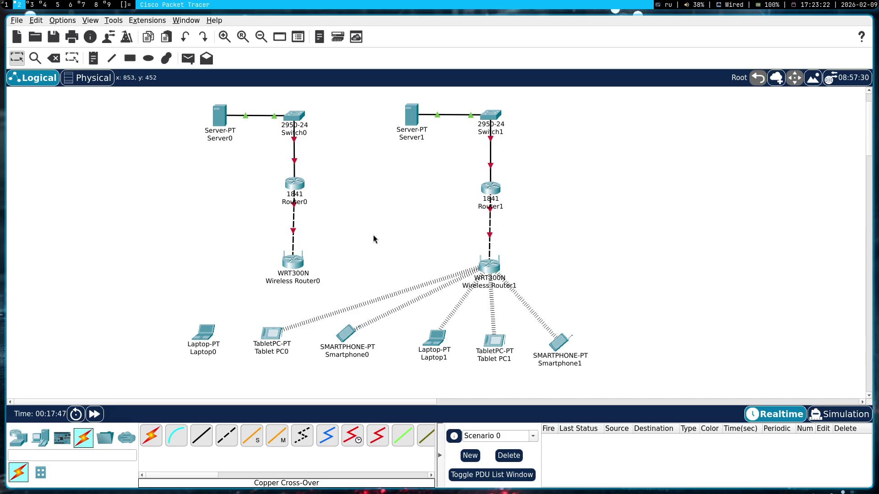
- Expand Gemini's chat-history sidebar, checking OBS Studio along the way
key(super+1)
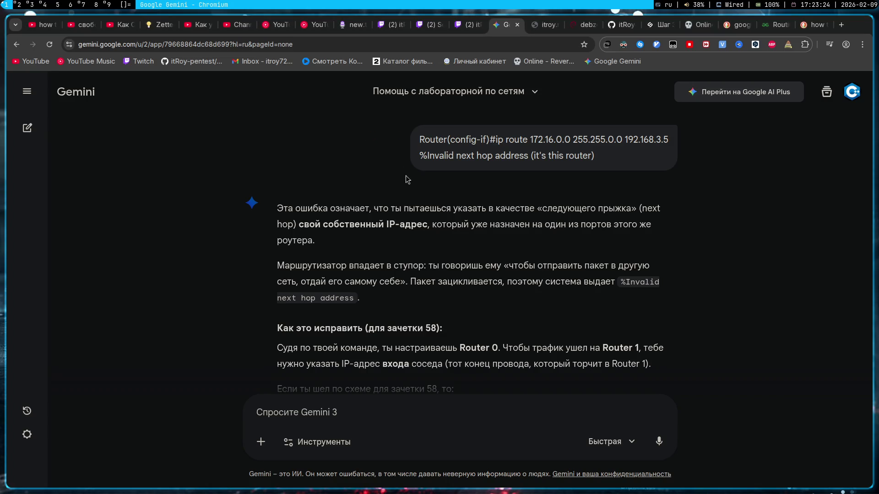
key(super+7)
click(27, 92)
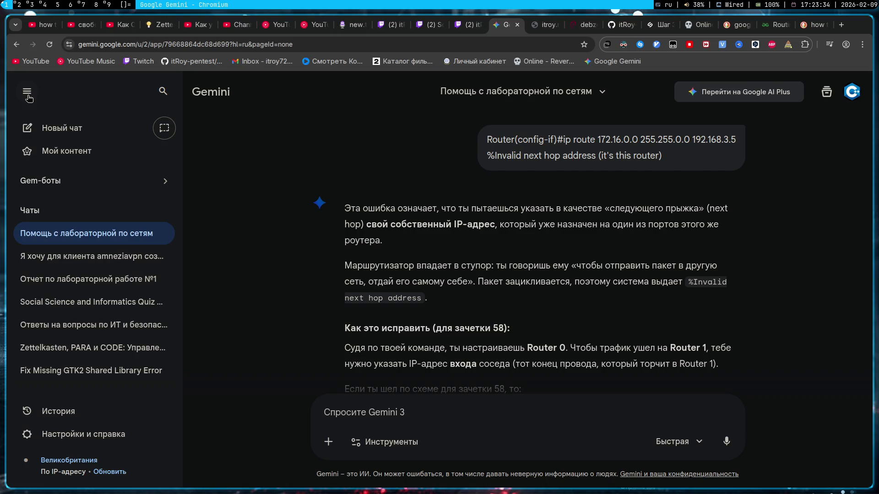
key(super+7)
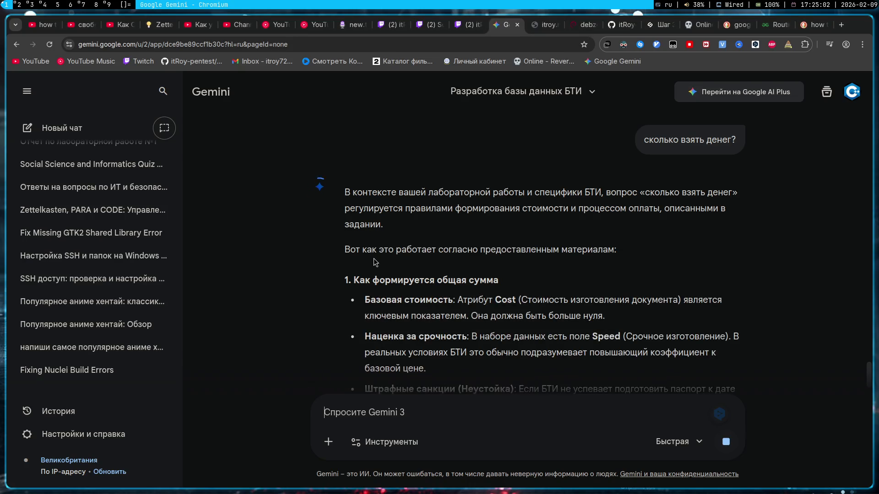
scroll(373, 258, down, 1)
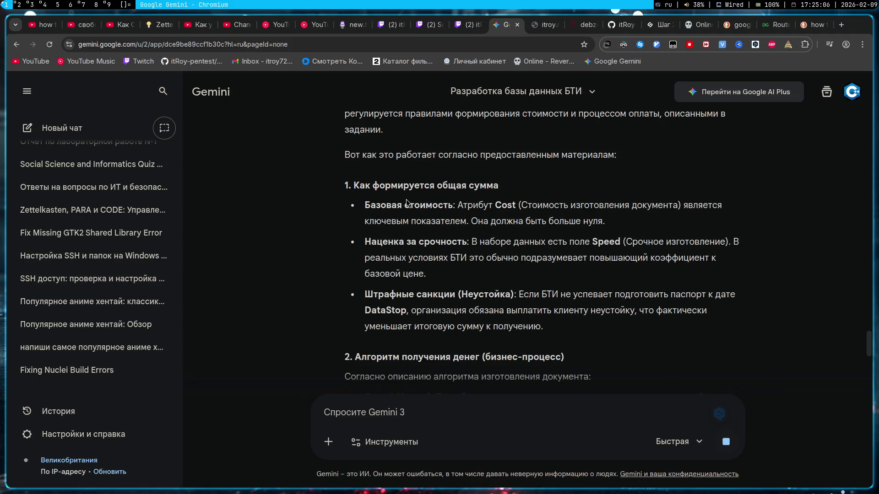
scroll(406, 199, down, 4)
scroll(406, 202, down, 5)
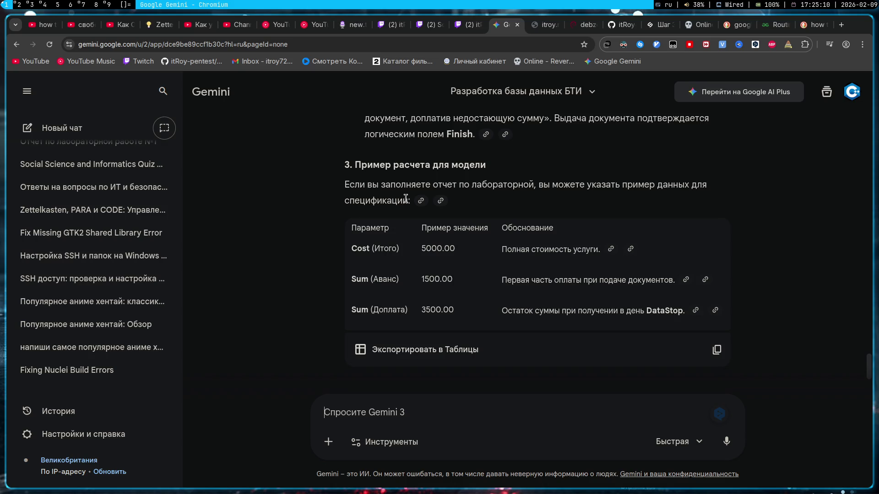
scroll(406, 201, down, 4)
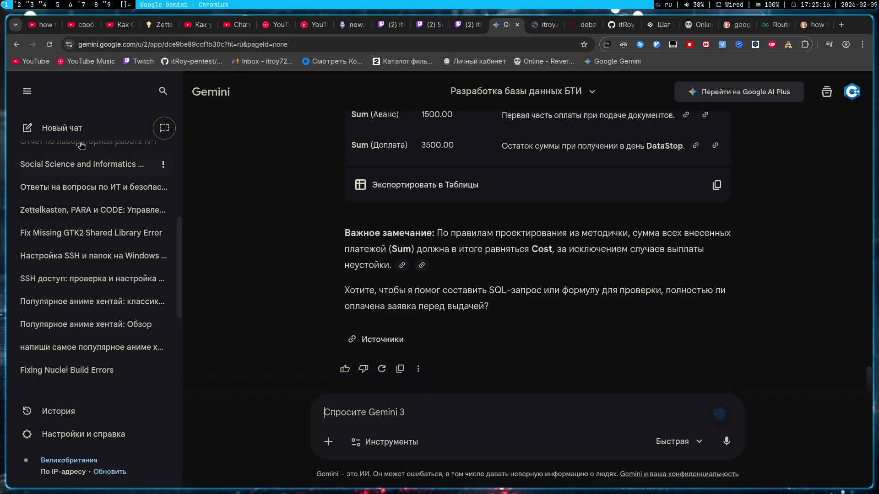
- Start a fresh, empty Gemini chat after the BTI database answer
click(62, 127)
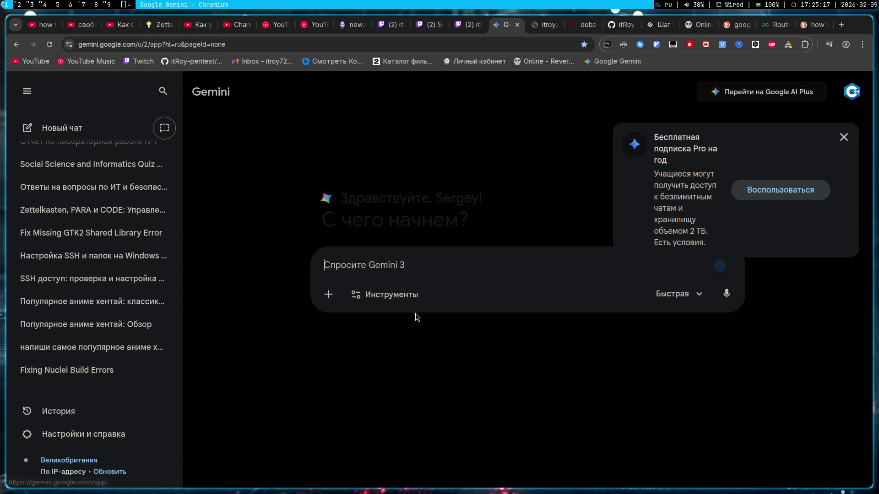
- Dismiss the free Pro offer, collapse the chat history and focus the prompt box
click(844, 138)
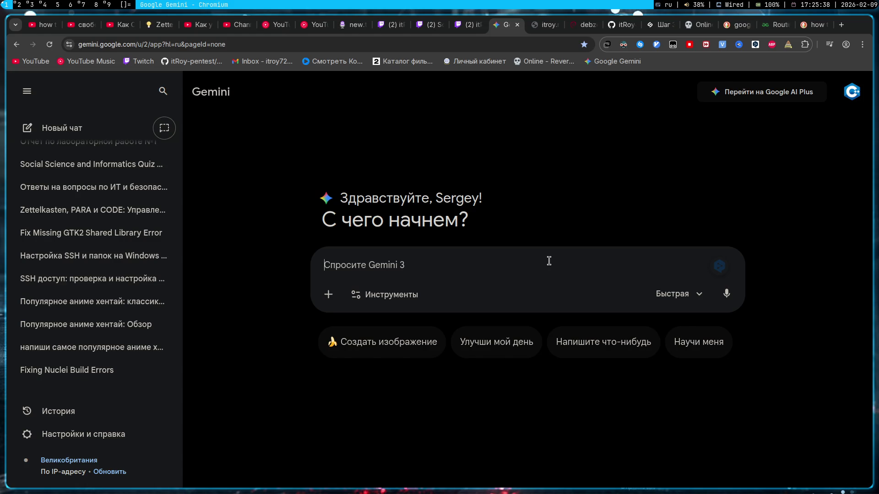
click(548, 261)
click(27, 91)
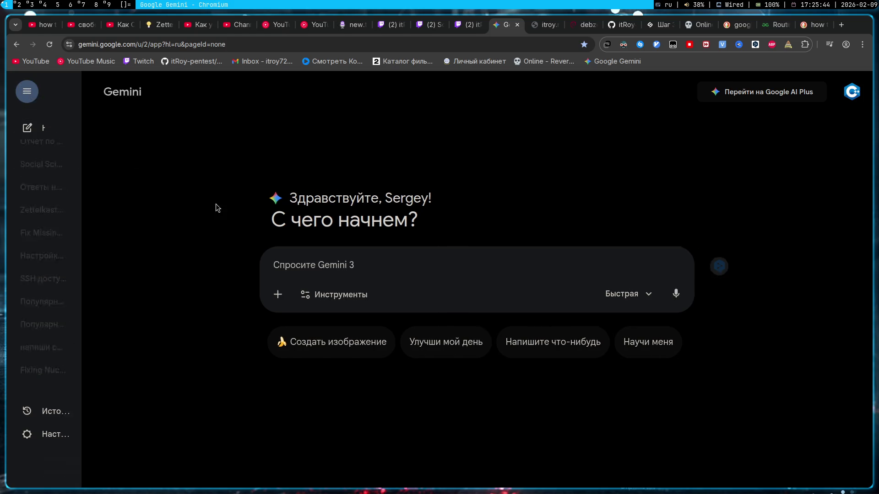
click(345, 269)
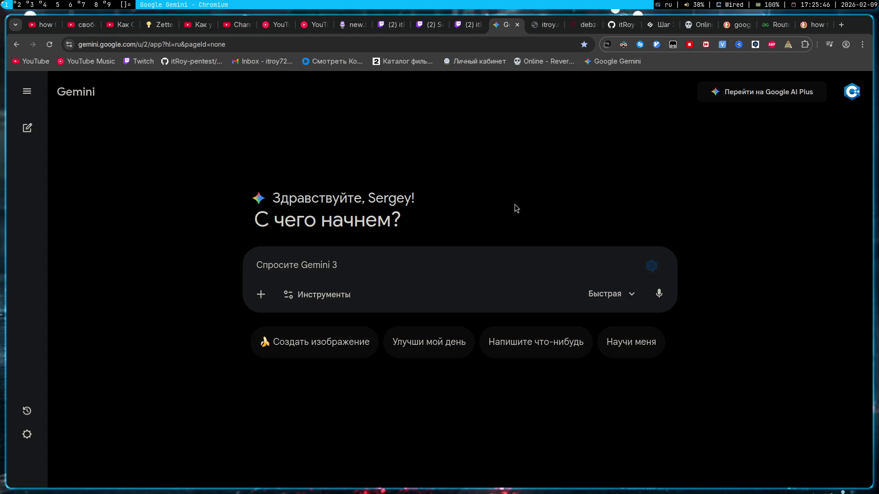
text(Я настроил )
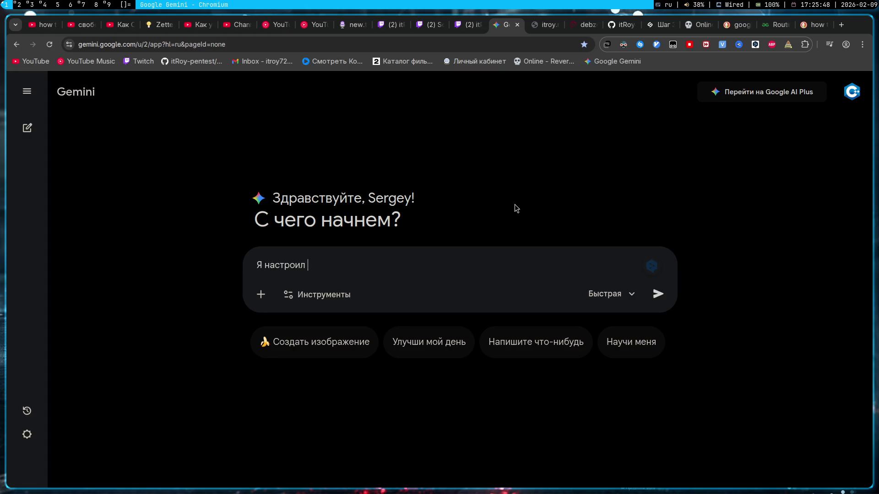
text(ftp server)
- Write the Russian question on pricing the 1C FTP setup and manual cluster rebuild and send it
key(alt+shift)
text(для 1с и там сделал о)
key(BackSpace)
text(общедоступную папку чтобы они могли делать синхронизацию. Я потом в администрирование 1с серверов сбил лог и пароль путем уда.)
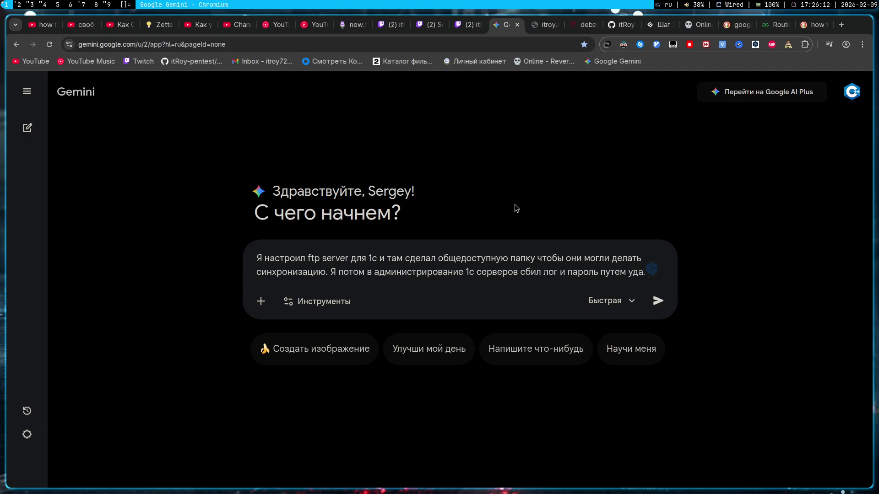
key(BackSpace)
text(ления папки с базами данных 1с (postgres на линукс серваке не трогал), потом пришлось ручками восстанавливать каждый кластер и прописывать пути. В общем сколько за такую работу можно взять денег?)
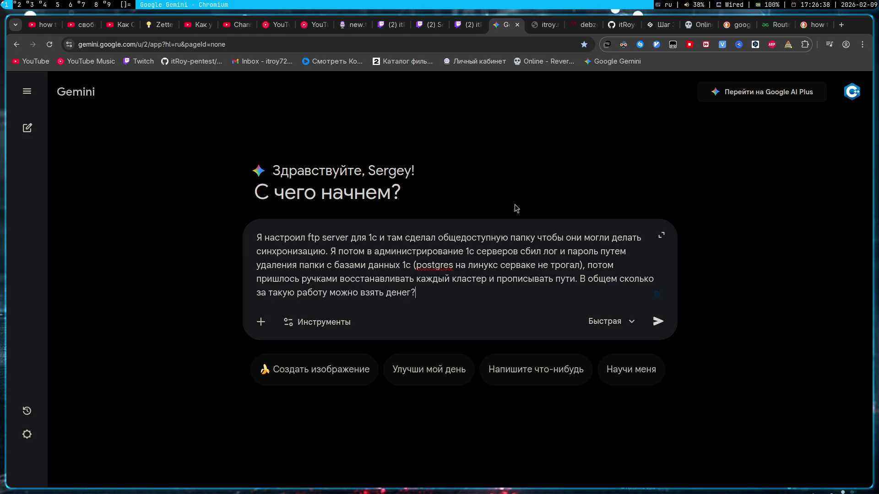
key(Return)
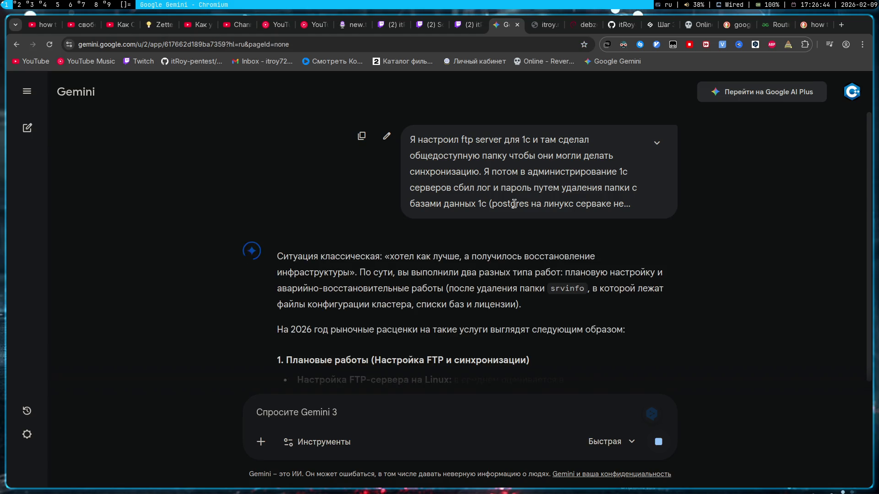
scroll(555, 260, down, 3)
drag(298, 249, 638, 250)
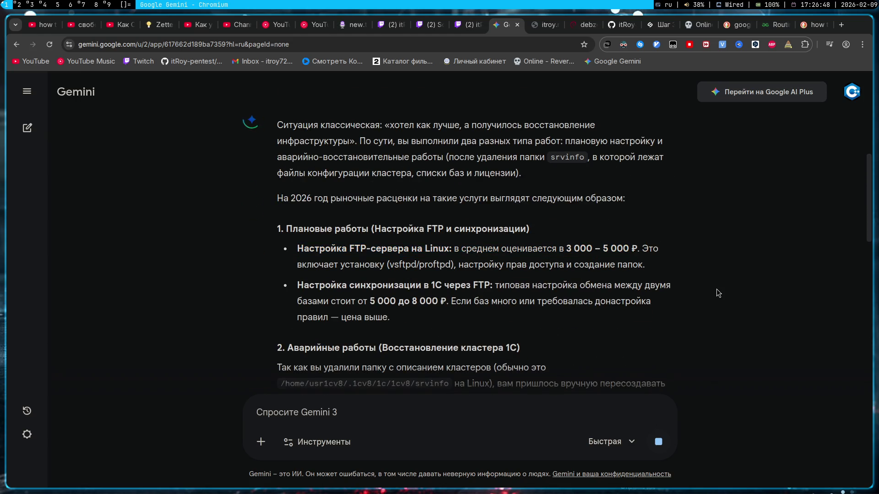
drag(374, 306, 446, 305)
click(562, 340)
scroll(560, 339, down, 2)
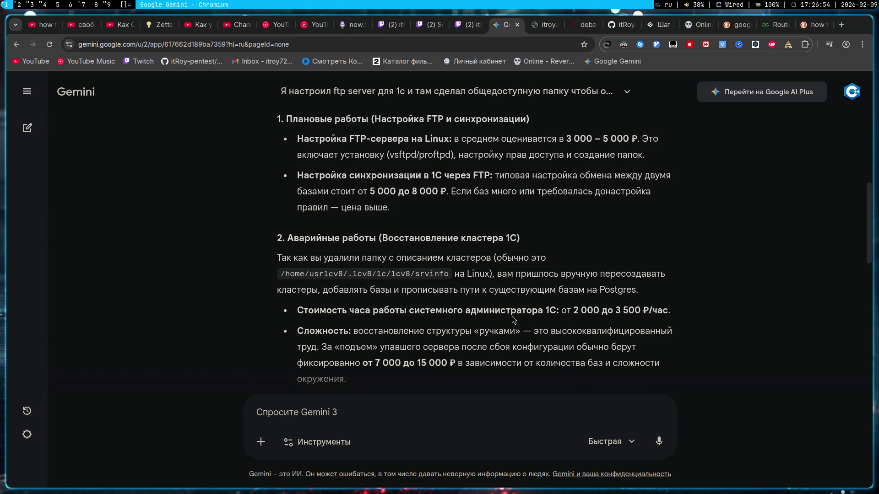
drag(560, 311, 671, 322)
click(508, 334)
scroll(508, 335, down, 3)
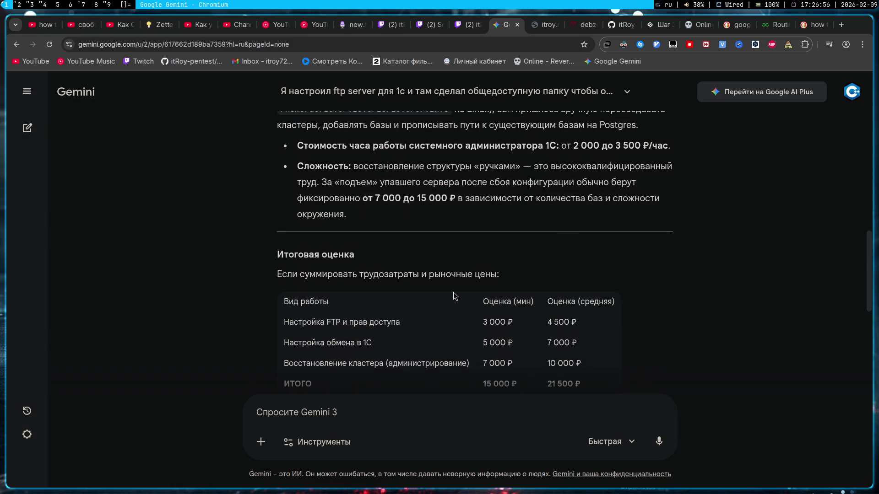
scroll(444, 263, down, 2)
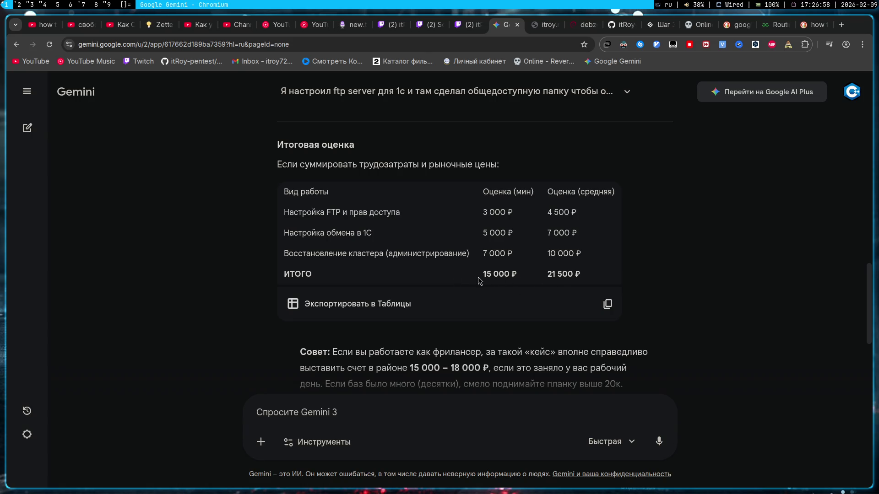
drag(495, 274, 607, 276)
click(664, 275)
drag(545, 282, 605, 283)
click(679, 283)
drag(283, 212, 584, 216)
click(748, 226)
scroll(721, 279, down, 2)
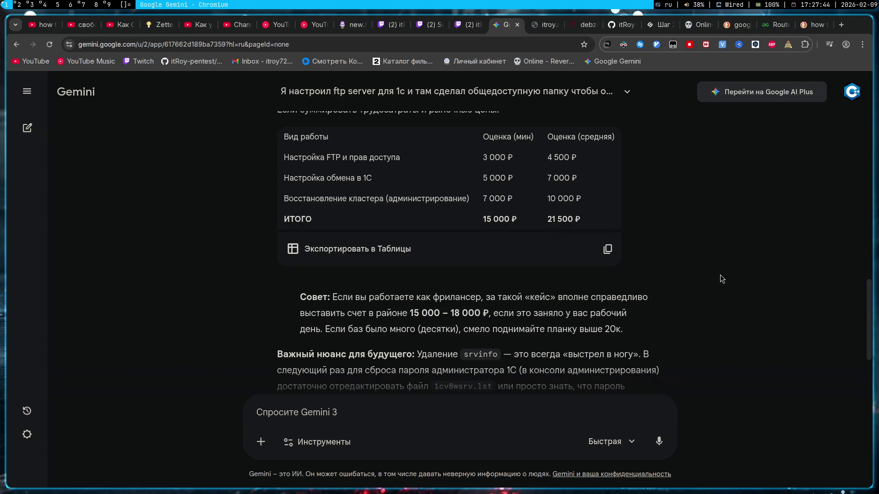
scroll(683, 278, down, 2)
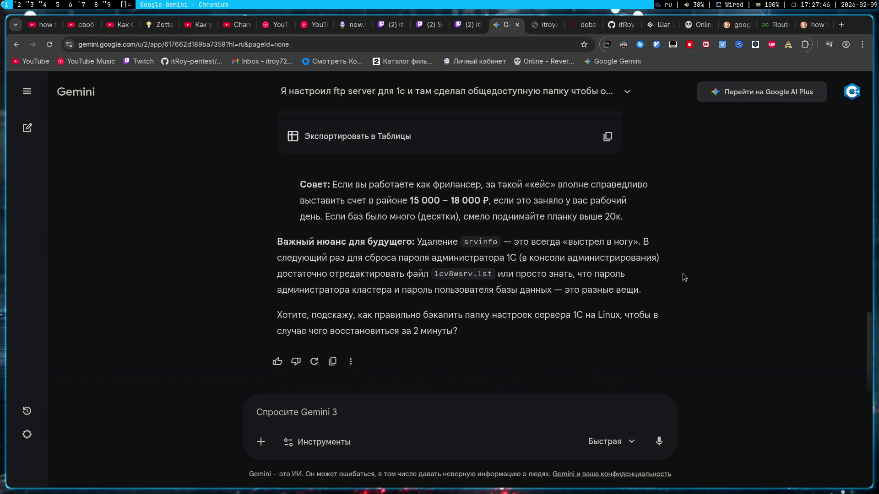
scroll(683, 277, up, 2)
scroll(683, 278, up, 2)
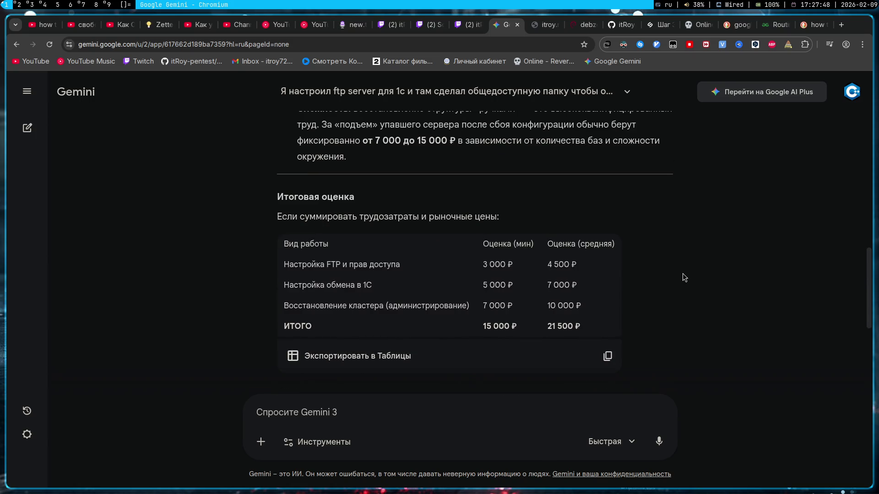
scroll(683, 277, up, 2)
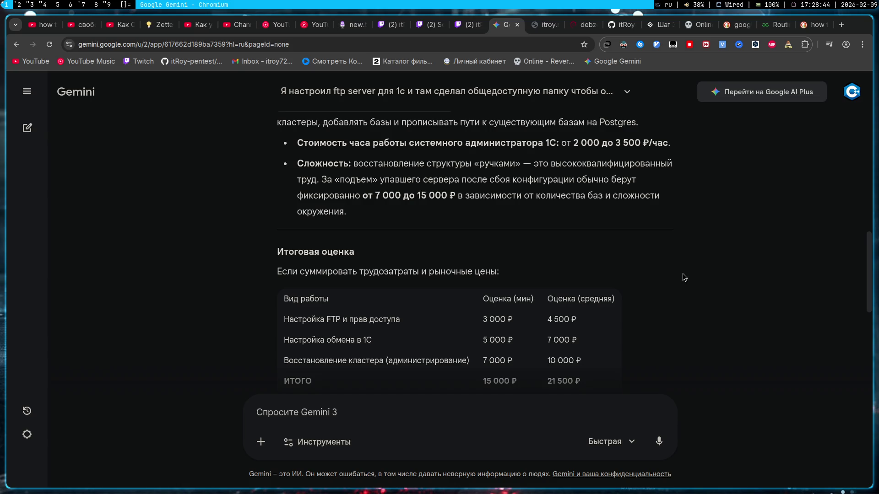
- Show the practical-works PDF at page 32 with the two-LAN diagrams, then peek at the kanban board
key(alt+3)
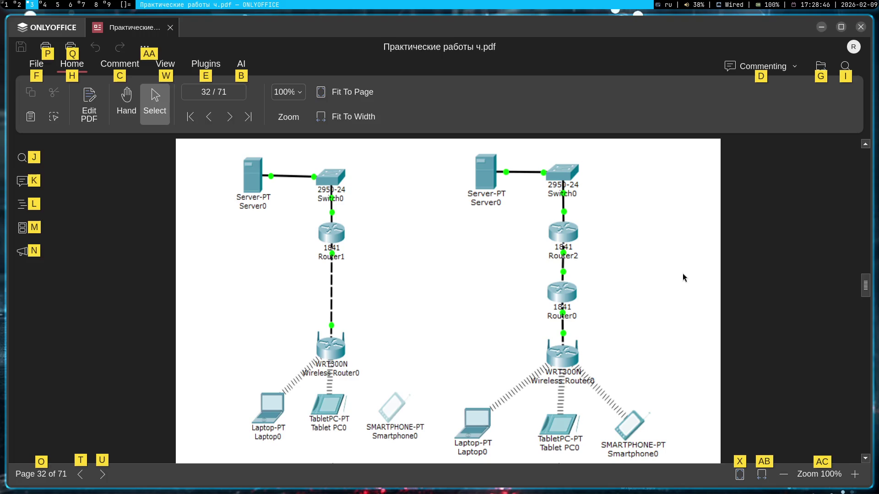
key(Escape)
key(alt+2)
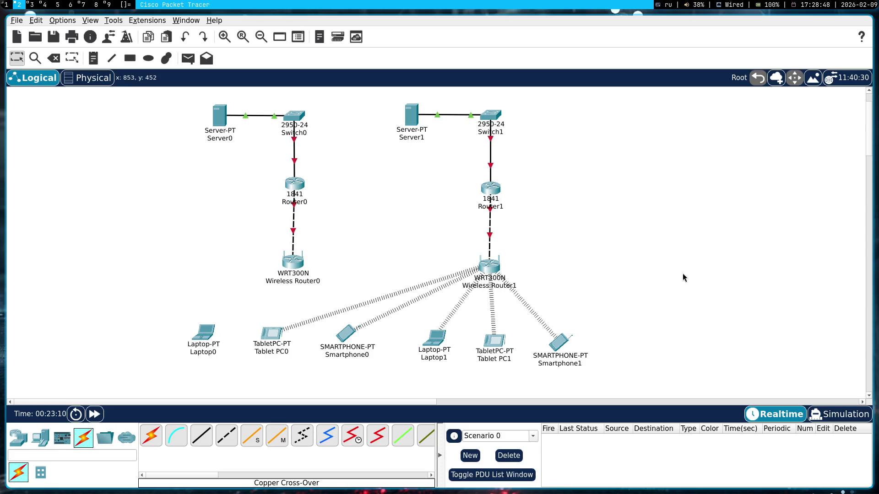
key(alt+3)
key(alt)
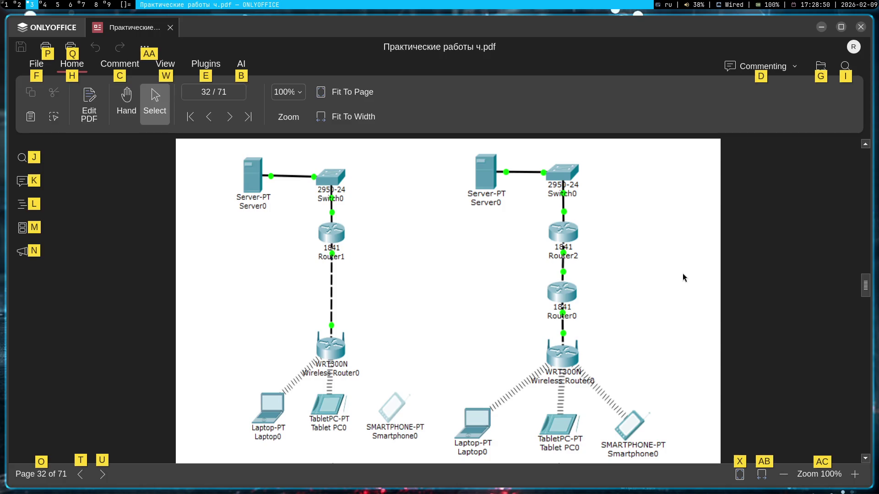
key(Escape)
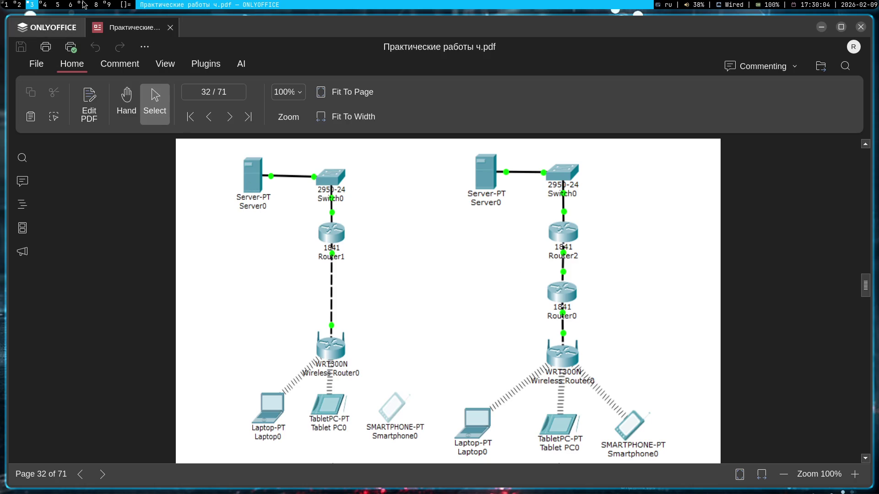
click(40, 4)
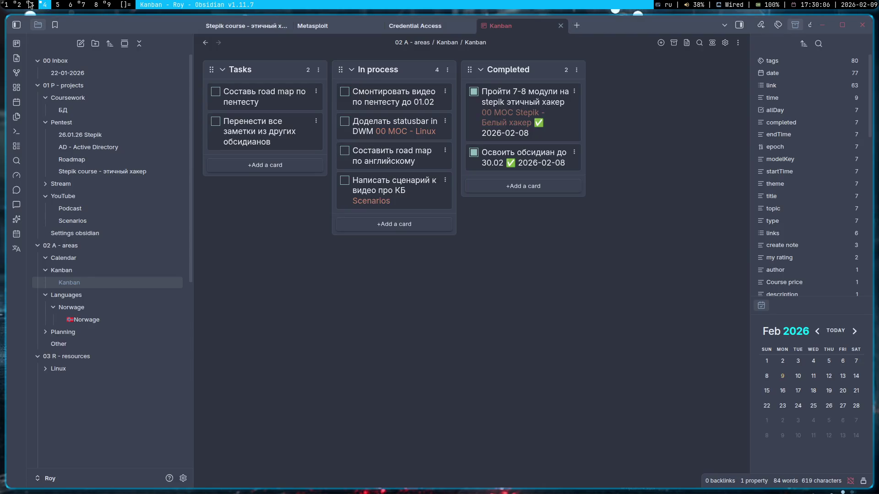
click(30, 4)
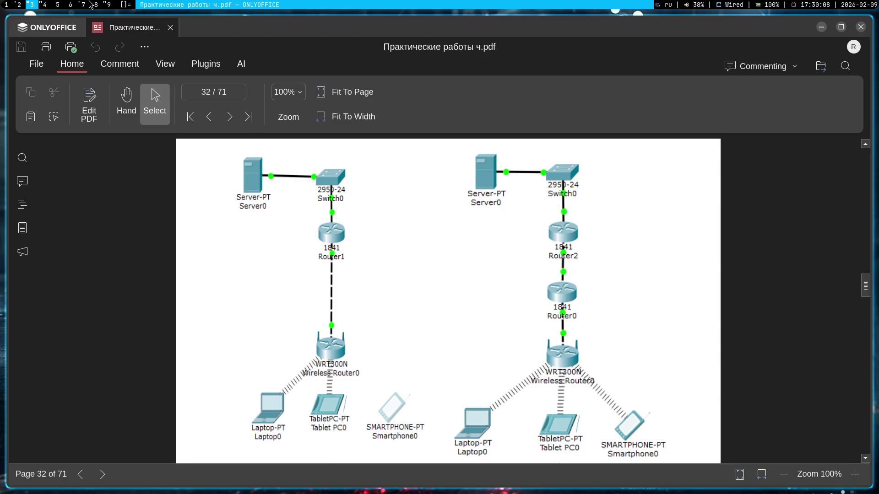
click(43, 5)
click(32, 6)
key(super+7)
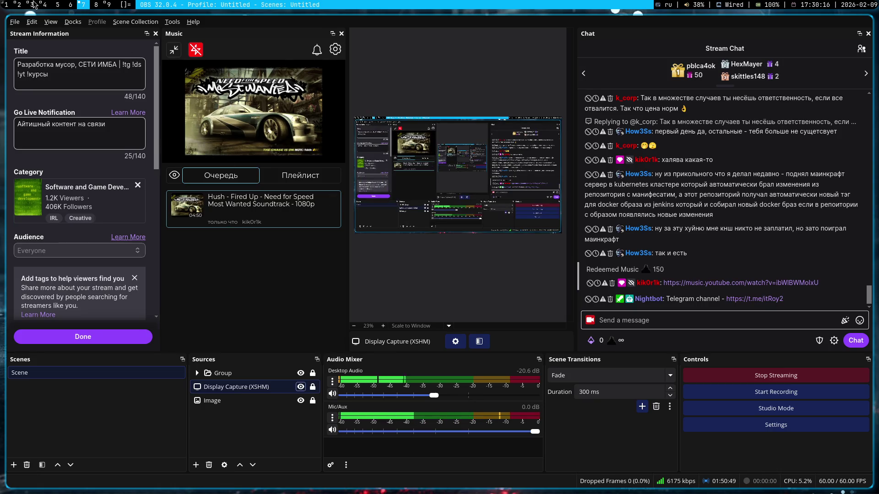
key(super+3)
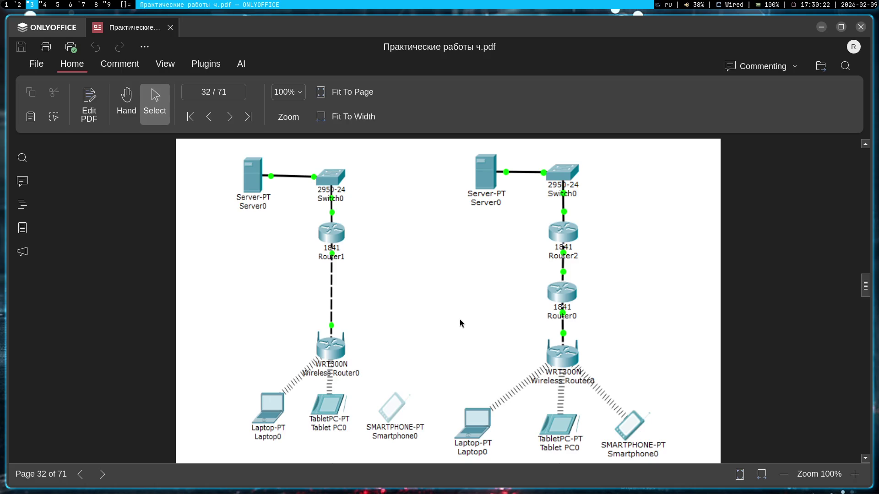
scroll(461, 318, down, 2)
scroll(462, 309, down, 3)
scroll(471, 309, down, 7)
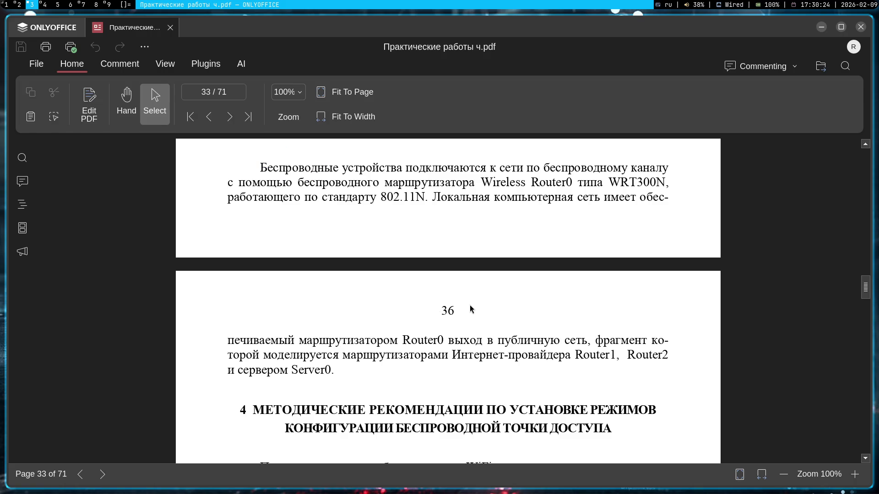
scroll(471, 310, up, 3)
scroll(470, 306, up, 1)
scroll(470, 305, up, 5)
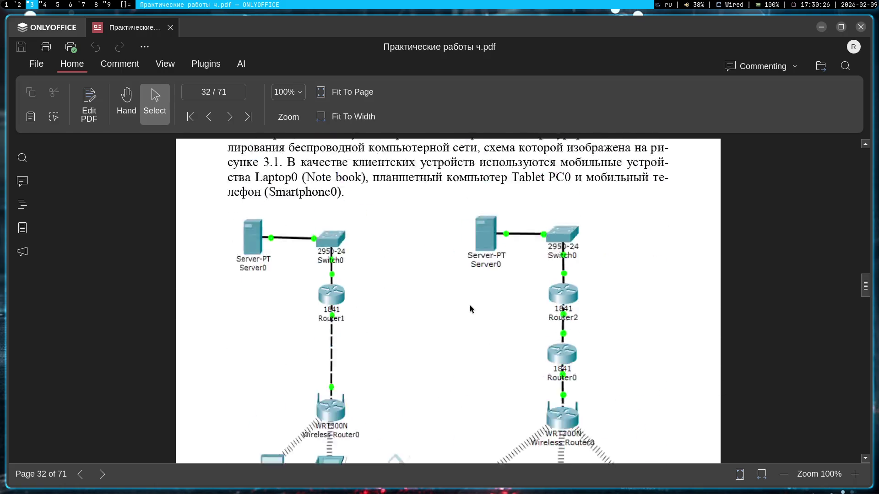
scroll(469, 305, up, 7)
scroll(469, 305, up, 3)
scroll(469, 304, up, 3)
scroll(469, 303, up, 3)
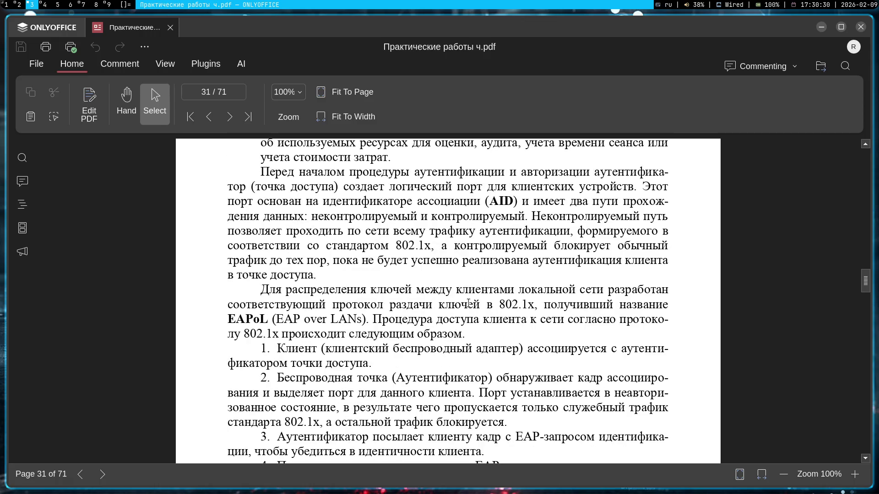
scroll(468, 303, up, 2)
scroll(469, 303, up, 2)
scroll(469, 303, up, 2)
scroll(468, 304, up, 3)
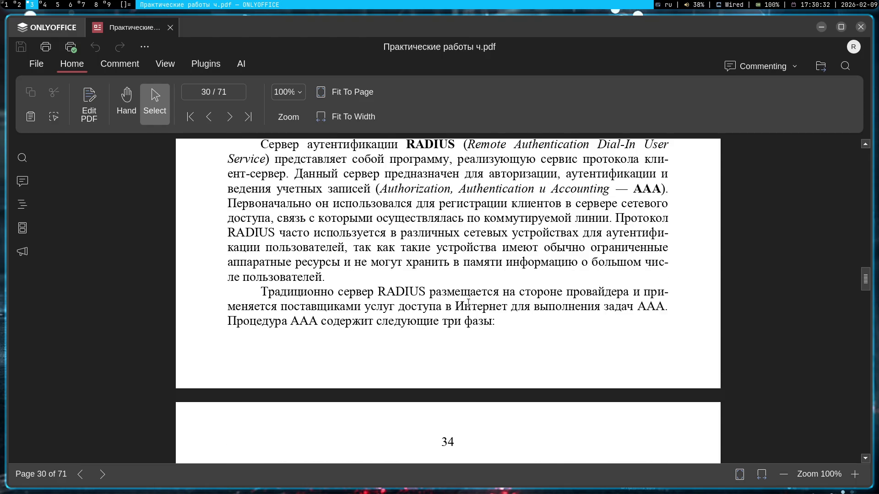
scroll(469, 302, up, 2)
- Bring up and dismiss the context actions for the 802.1x passage on page 30
right_click(469, 302)
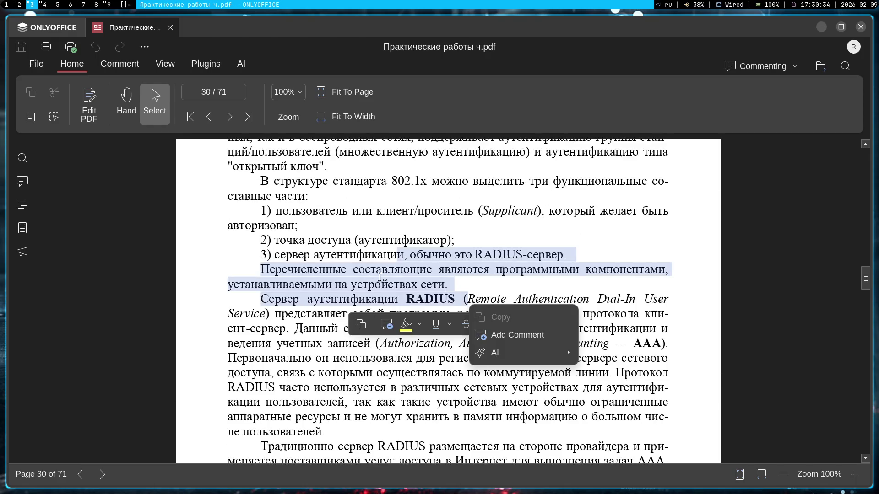
click(328, 256)
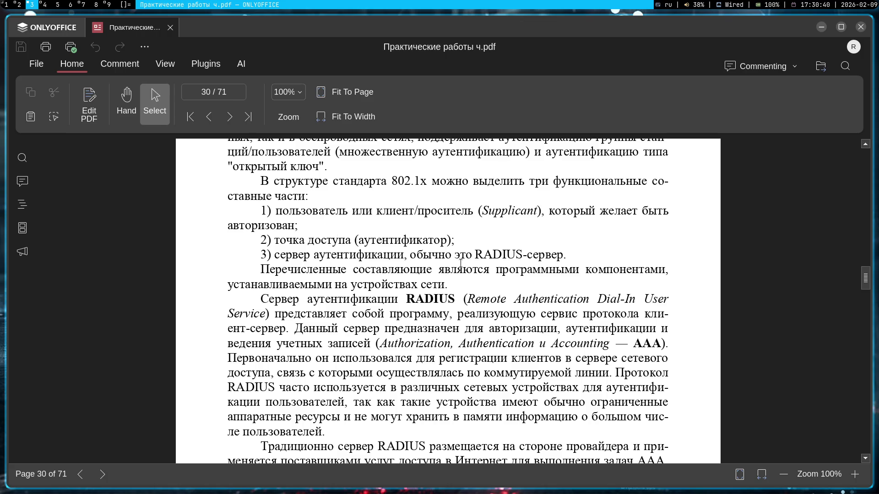
scroll(424, 211, up, 1)
scroll(424, 211, up, 5)
scroll(439, 211, up, 5)
scroll(456, 211, up, 5)
scroll(479, 211, up, 5)
scroll(478, 210, up, 7)
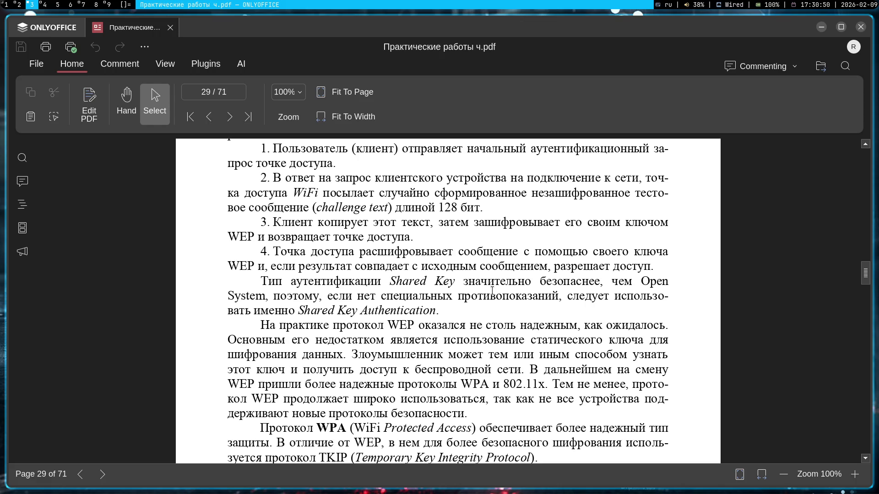
scroll(484, 294, down, 3)
scroll(494, 294, down, 3)
scroll(495, 294, up, 3)
scroll(500, 292, up, 2)
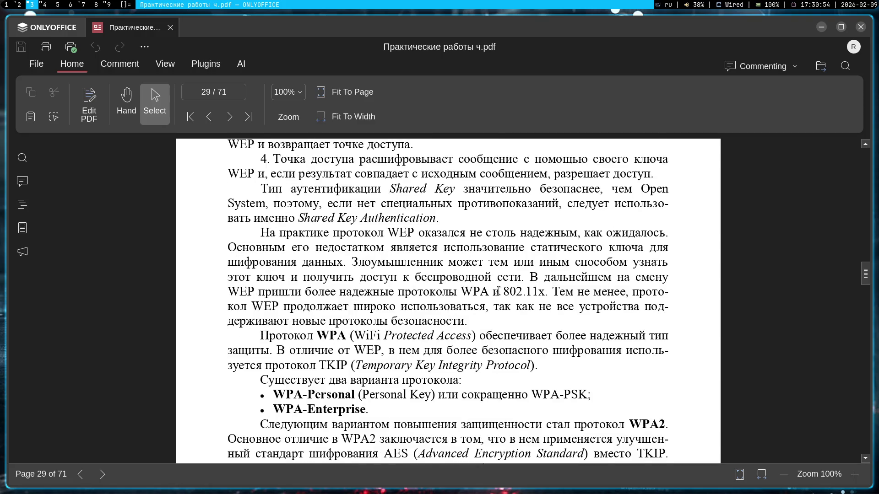
scroll(499, 292, up, 3)
scroll(499, 295, up, 5)
scroll(499, 295, up, 4)
scroll(499, 295, down, 8)
scroll(536, 297, down, 8)
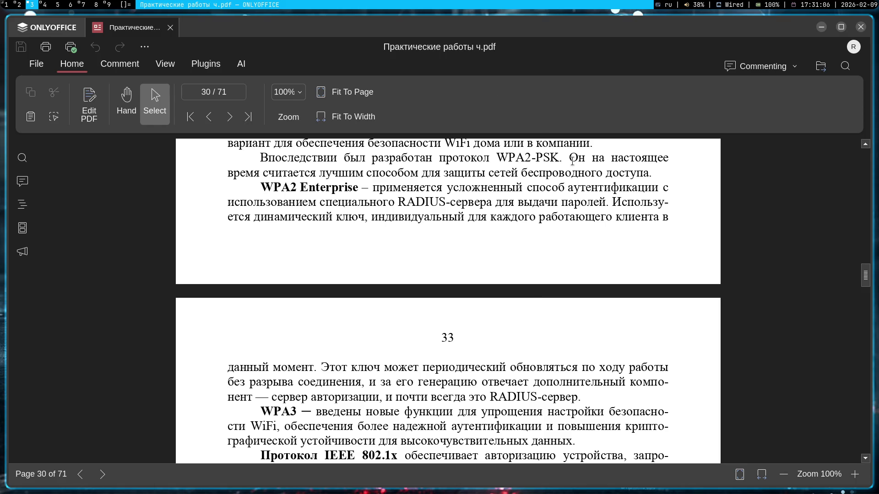
scroll(604, 282, down, 5)
scroll(675, 264, down, 6)
scroll(674, 264, down, 8)
scroll(694, 279, down, 4)
scroll(691, 284, down, 5)
scroll(688, 290, down, 5)
scroll(699, 278, down, 3)
scroll(699, 278, down, 4)
scroll(707, 264, down, 5)
scroll(706, 260, down, 4)
scroll(706, 260, down, 5)
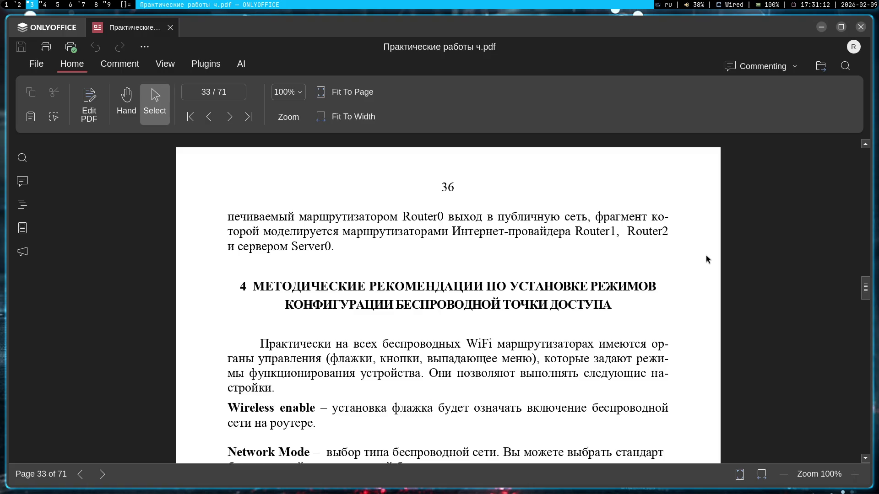
scroll(706, 260, down, 4)
scroll(706, 260, up, 1)
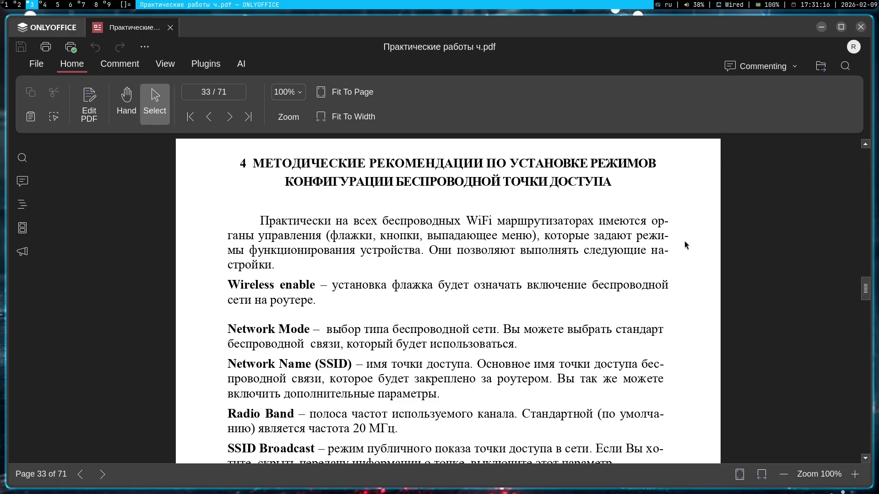
scroll(685, 244, up, 5)
scroll(684, 245, up, 4)
scroll(685, 245, up, 2)
scroll(676, 242, up, 2)
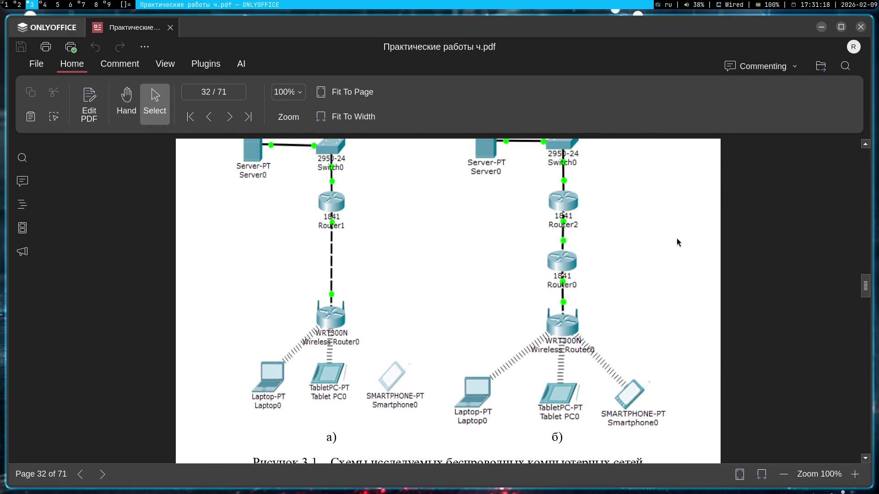
scroll(676, 242, up, 1)
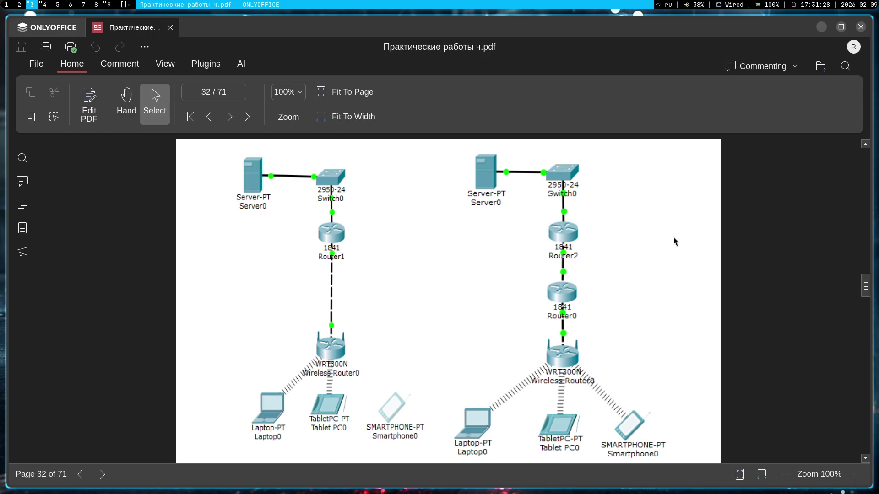
scroll(674, 241, up, 5)
scroll(674, 242, up, 2)
scroll(672, 241, up, 2)
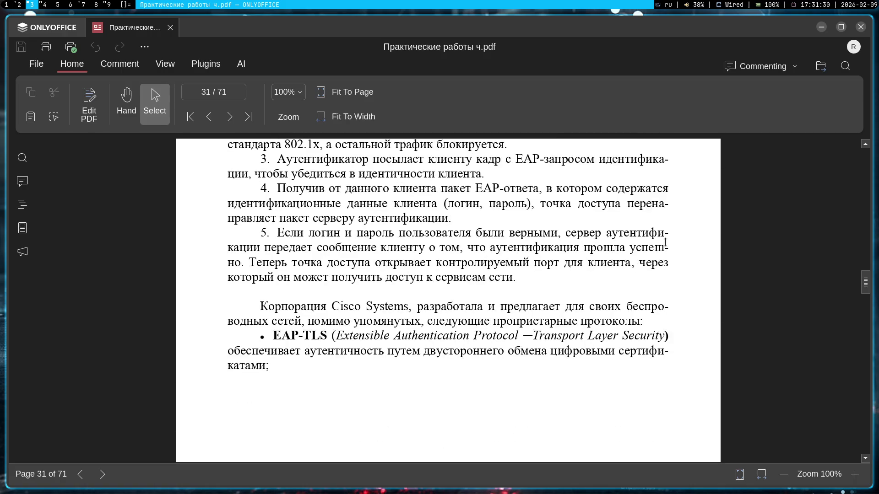
scroll(665, 241, up, 5)
scroll(667, 242, up, 4)
scroll(667, 241, up, 5)
scroll(669, 240, up, 5)
scroll(669, 240, up, 5)
scroll(669, 244, up, 5)
scroll(701, 263, up, 5)
scroll(701, 263, up, 5)
scroll(701, 263, up, 2)
scroll(702, 263, up, 5)
scroll(702, 263, up, 5)
scroll(699, 262, up, 4)
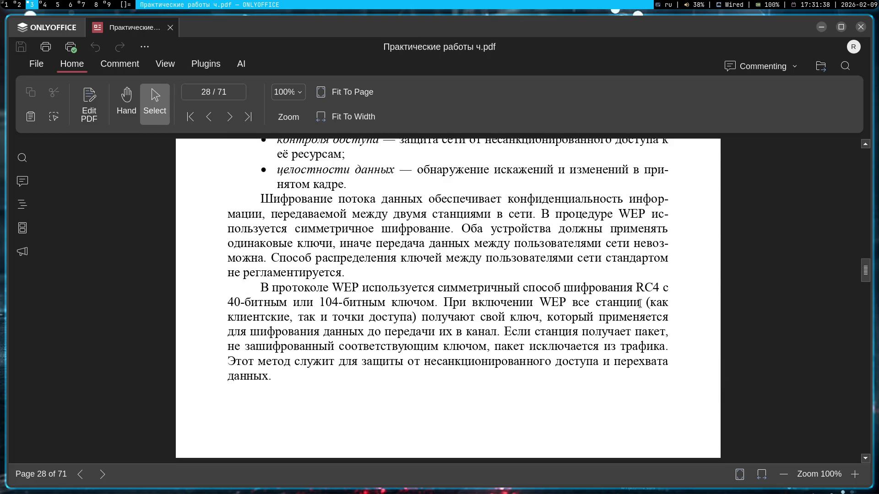
scroll(594, 313, up, 5)
scroll(593, 313, up, 5)
scroll(594, 313, up, 4)
scroll(608, 275, up, 5)
scroll(607, 245, up, 5)
scroll(607, 245, up, 4)
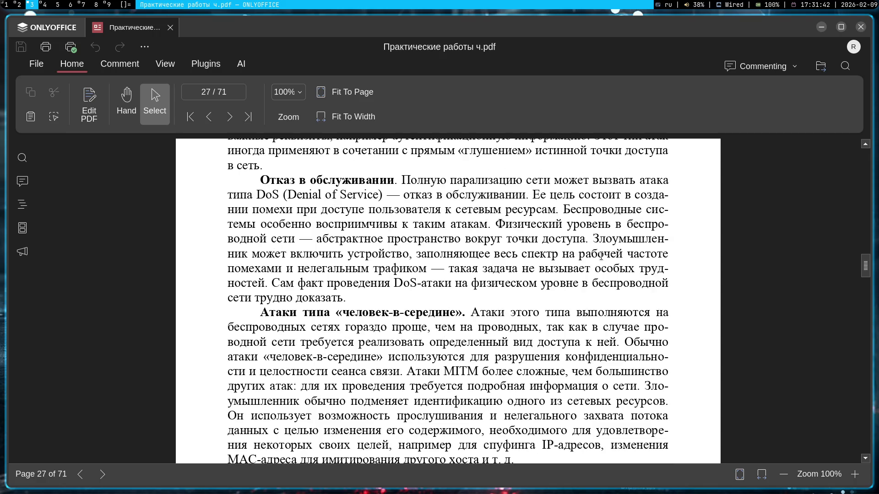
scroll(668, 282, up, 5)
scroll(676, 302, up, 5)
scroll(683, 322, up, 5)
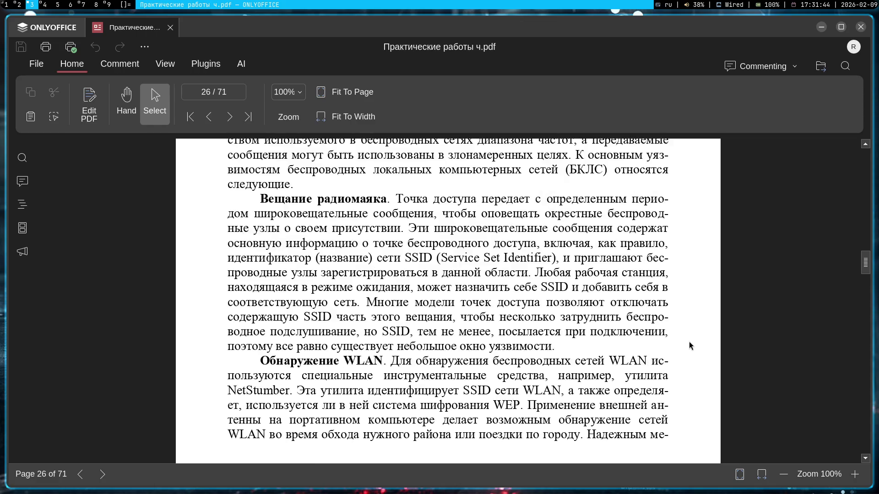
scroll(689, 345, up, 5)
scroll(689, 345, up, 3)
scroll(689, 345, down, 10)
scroll(657, 331, down, 5)
scroll(657, 331, down, 10)
scroll(639, 323, down, 8)
scroll(623, 317, up, 4)
scroll(624, 318, up, 1)
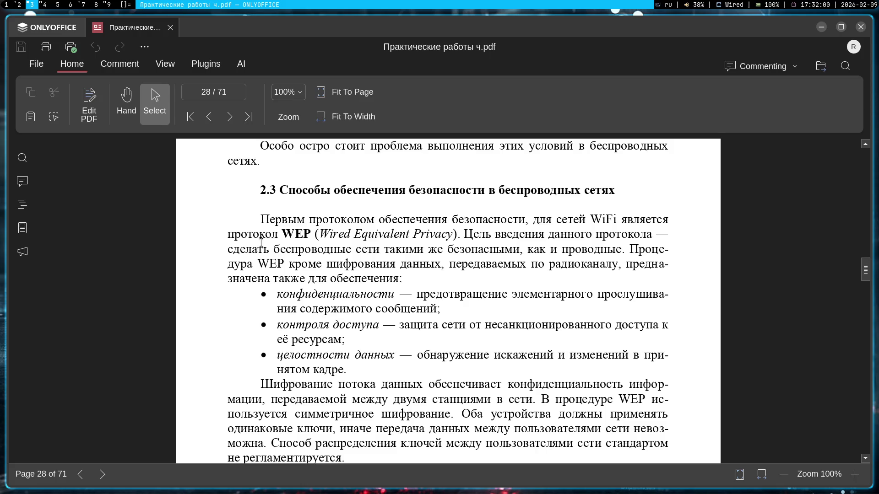
- Highlight text in the WEP procedure sentence of section 2.3
drag(228, 266, 235, 266)
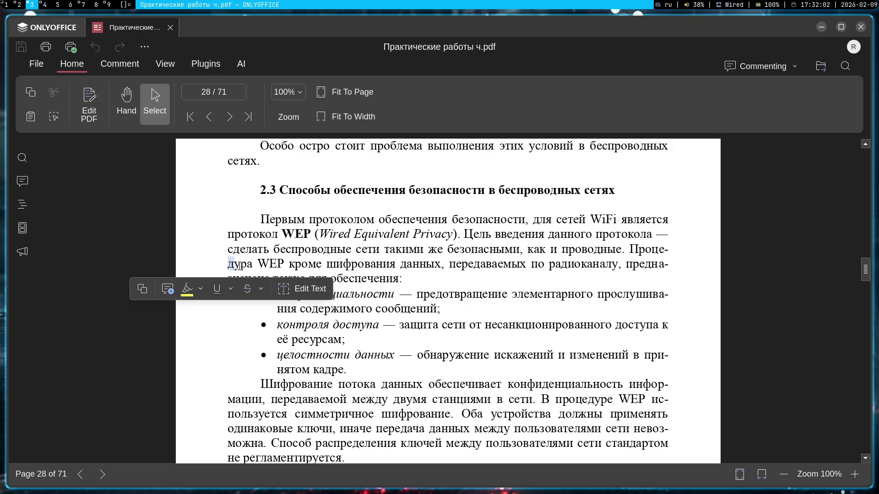
drag(671, 245, 626, 249)
click(229, 273)
drag(228, 265, 254, 265)
click(261, 264)
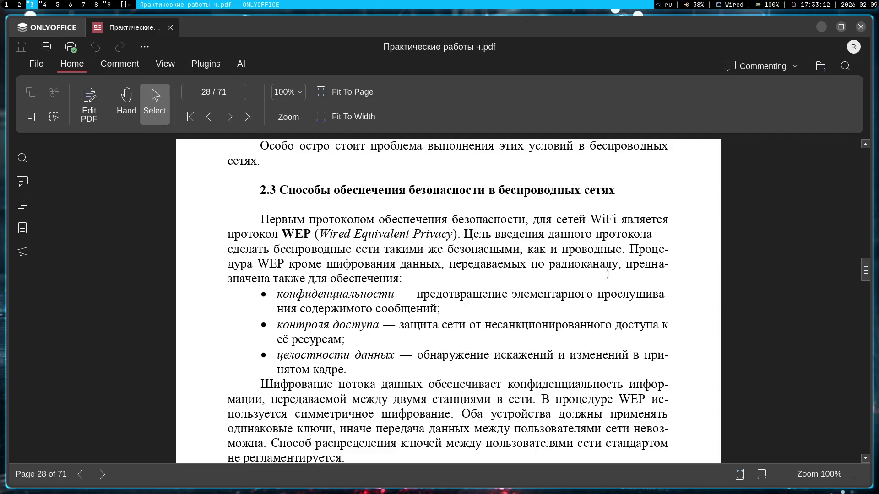
scroll(659, 302, down, 3)
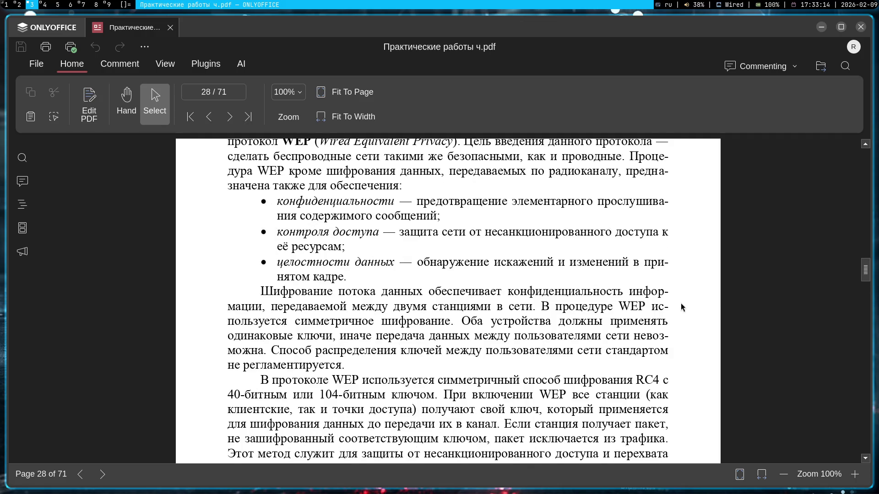
scroll(681, 310, up, 2)
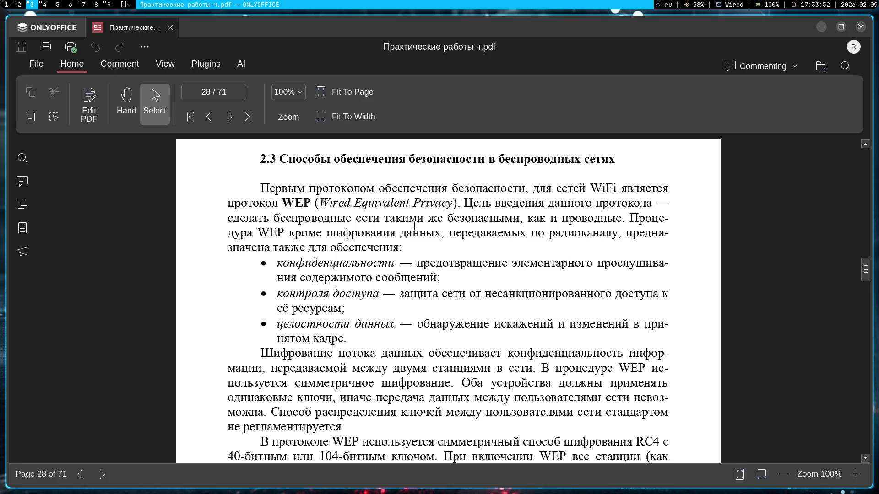
click(47, 5)
click(31, 4)
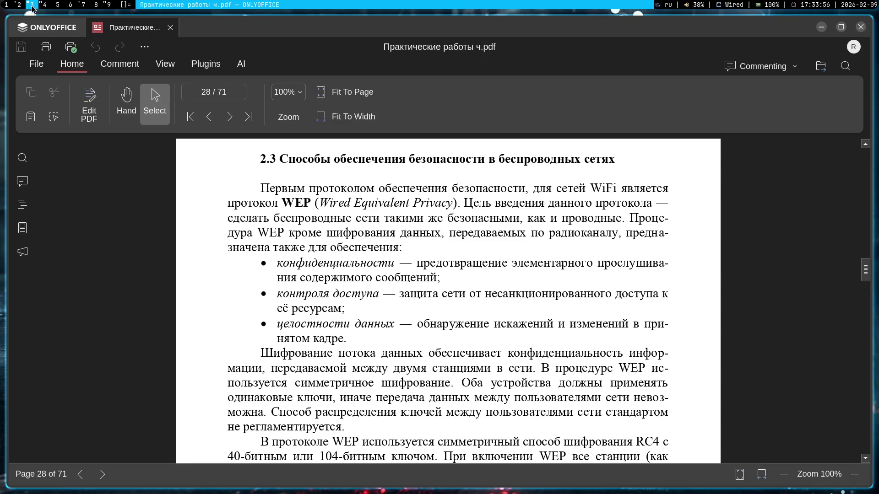
click(6, 5)
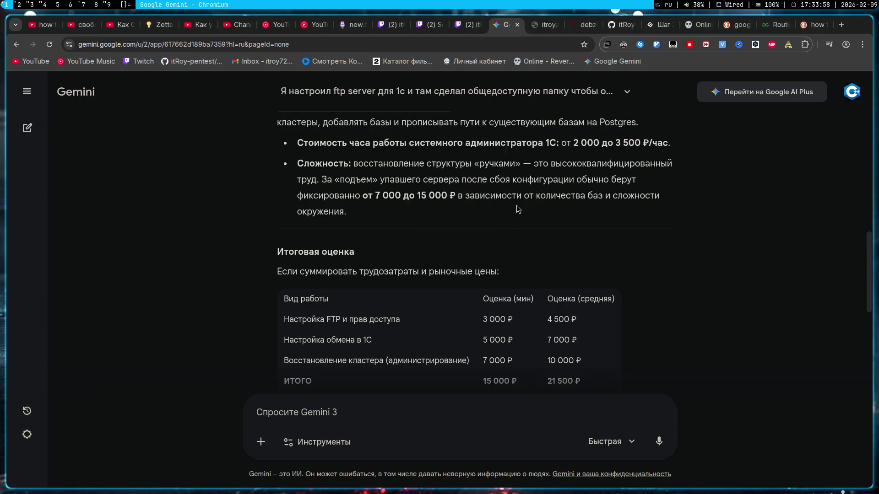
scroll(514, 204, down, 2)
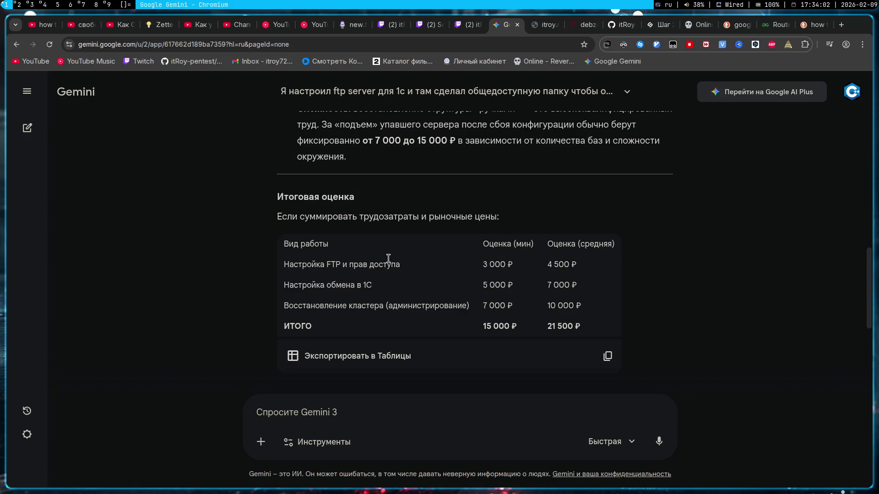
- Read through the cost-estimate table rows and the Совет advice line in Gemini's answer
drag(283, 283, 533, 288)
click(597, 287)
drag(599, 333, 276, 213)
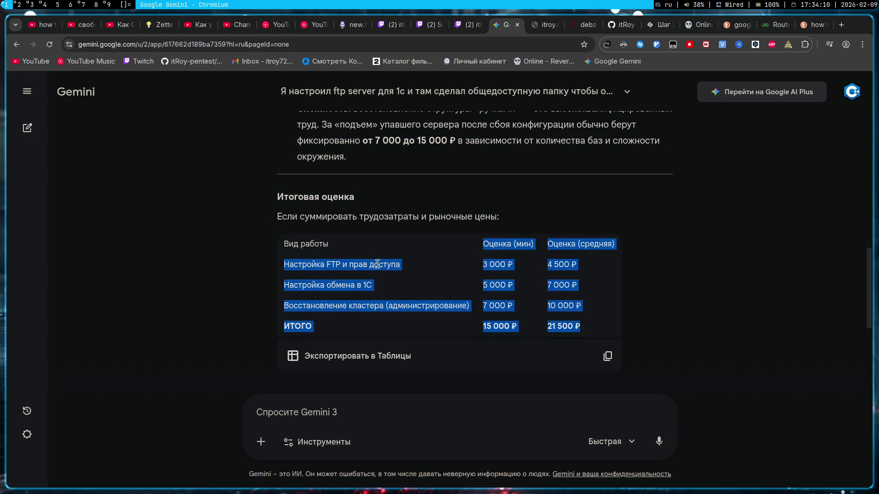
click(276, 206)
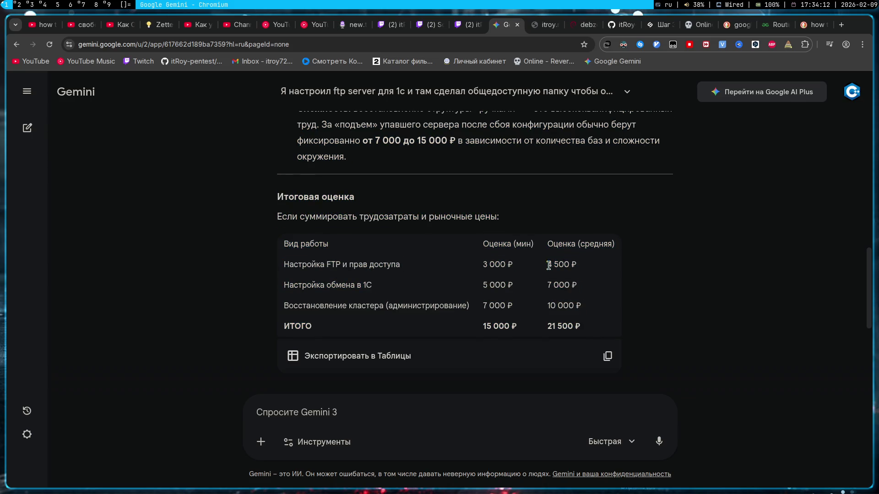
drag(559, 326, 515, 337)
click(611, 316)
scroll(611, 316, down, 3)
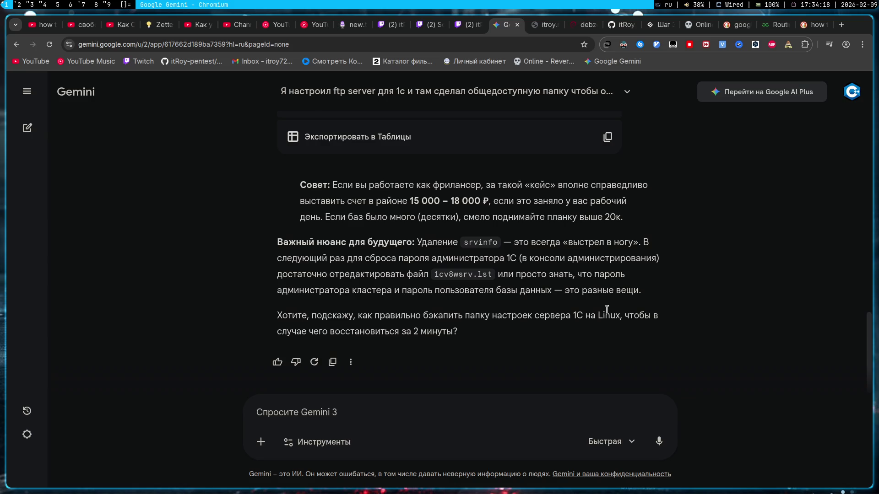
drag(374, 186, 646, 185)
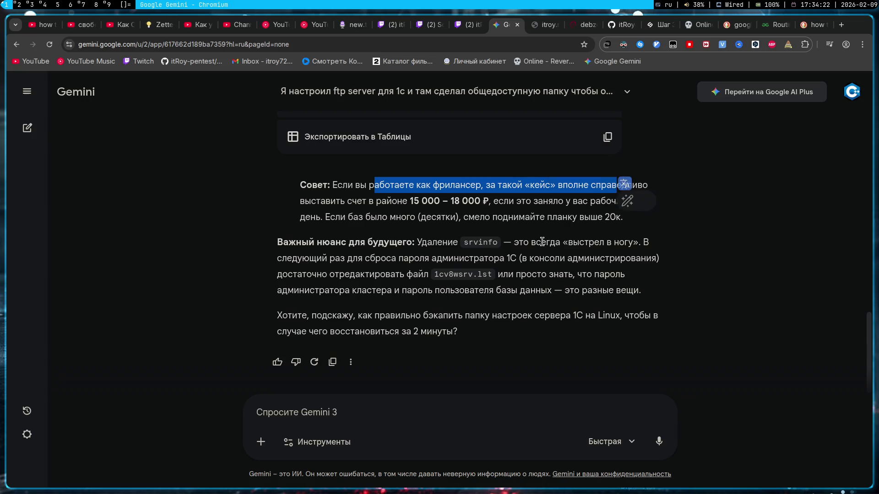
click(542, 242)
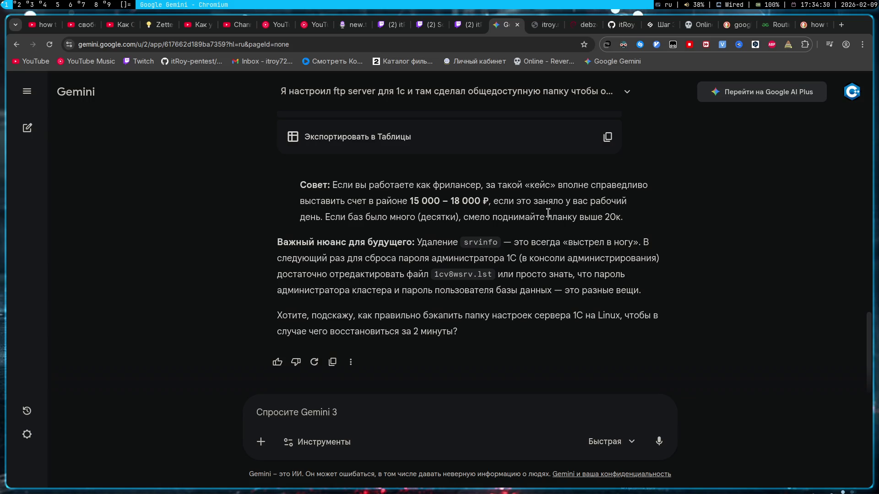
- Move on to the Packet Tracer two-LAN topology on workspace 2
click(18, 6)
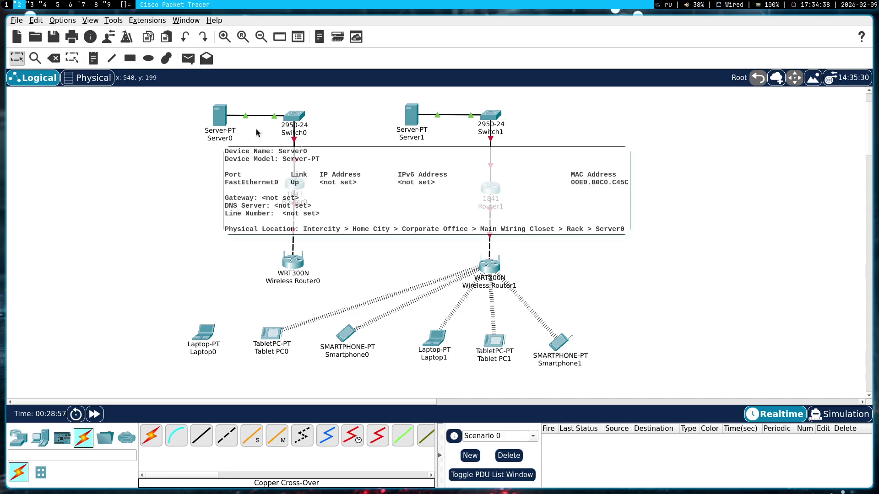
drag(391, 211, 304, 129)
drag(620, 314, 195, 134)
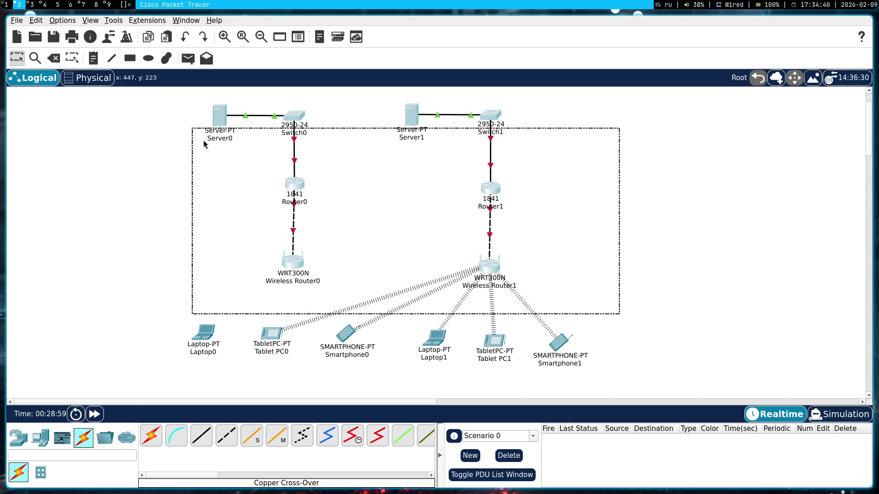
mouse_move(678, 261)
mouse_down()
mouse_move(214, 123)
mouse_move(636, 358)
mouse_move(734, 203)
mouse_up()
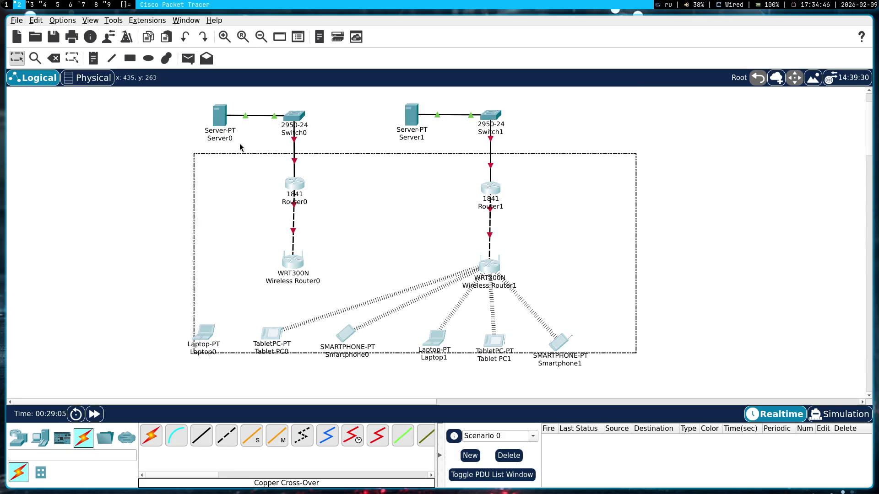
mouse_move(734, 203)
mouse_down()
mouse_move(188, 105)
mouse_move(599, 380)
mouse_up()
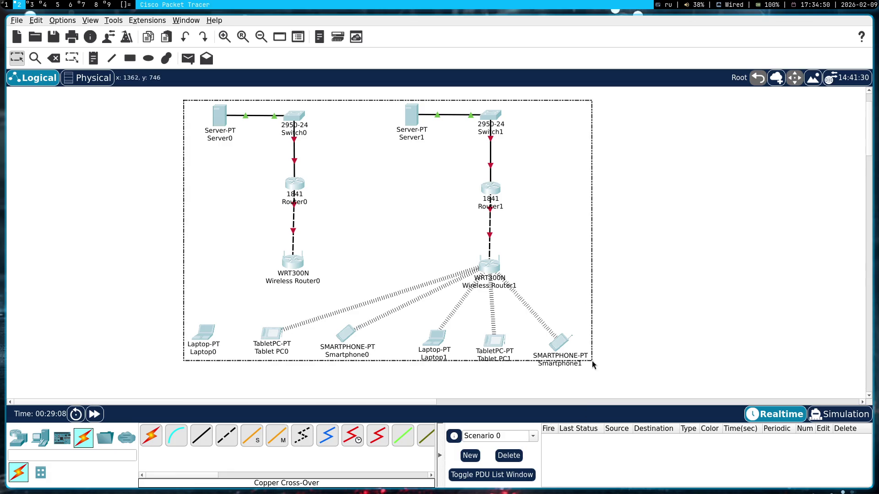
drag(600, 380, 182, 97)
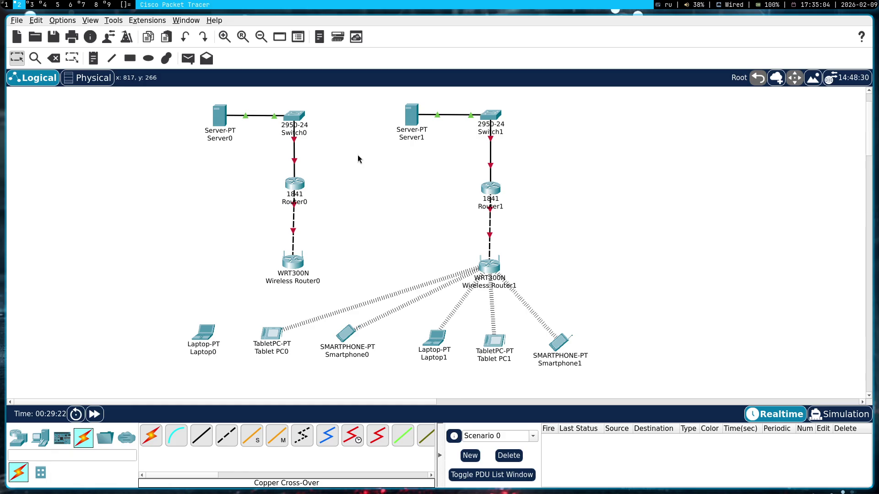
key(super+3)
scroll(430, 263, down, 1)
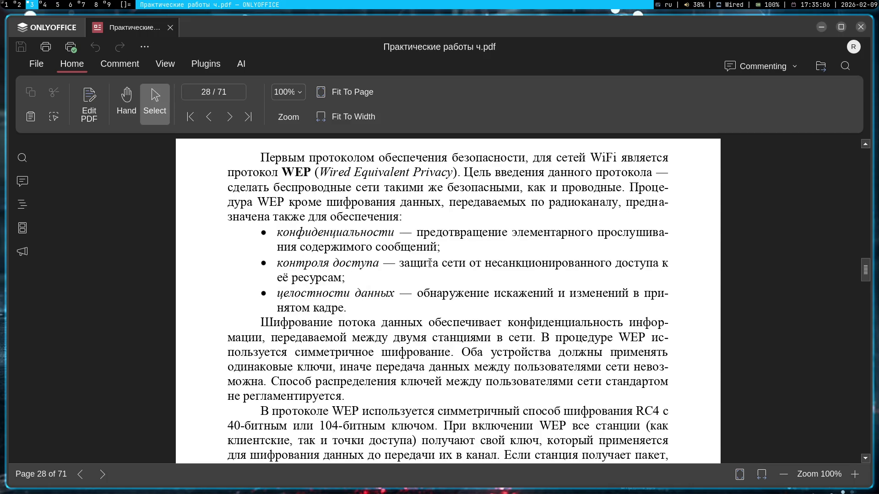
scroll(435, 251, down, 2)
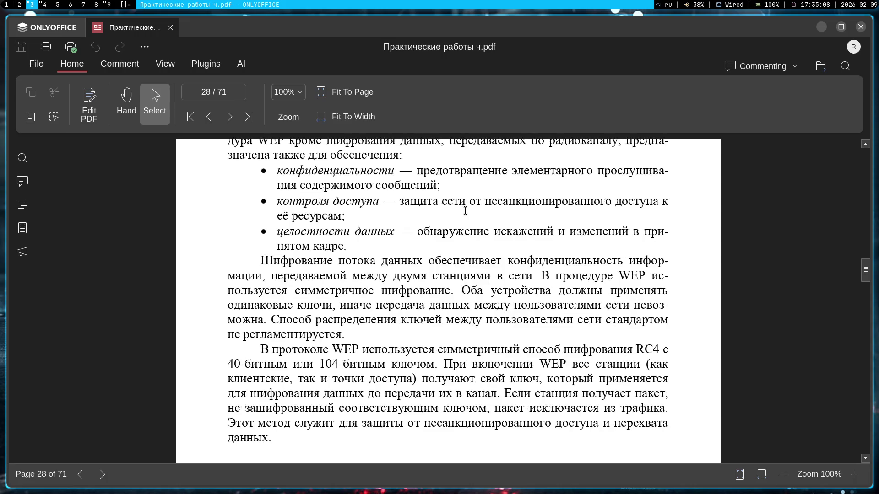
scroll(458, 260, down, 1)
scroll(459, 260, down, 2)
scroll(465, 253, down, 4)
scroll(474, 254, down, 1)
scroll(480, 260, down, 5)
scroll(494, 288, down, 2)
scroll(508, 316, down, 4)
scroll(525, 344, down, 4)
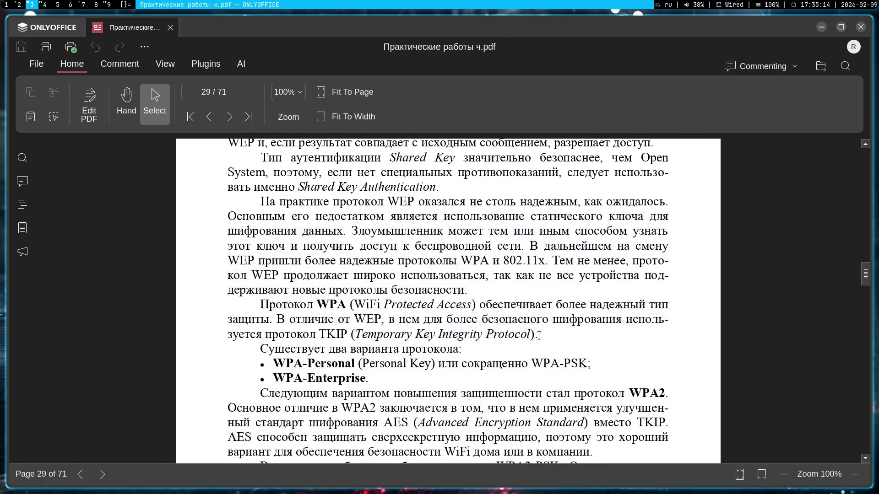
scroll(529, 337, down, 5)
scroll(532, 329, down, 5)
scroll(536, 324, down, 6)
scroll(538, 321, down, 3)
scroll(539, 319, down, 3)
scroll(539, 317, down, 3)
scroll(539, 314, down, 3)
scroll(538, 314, down, 3)
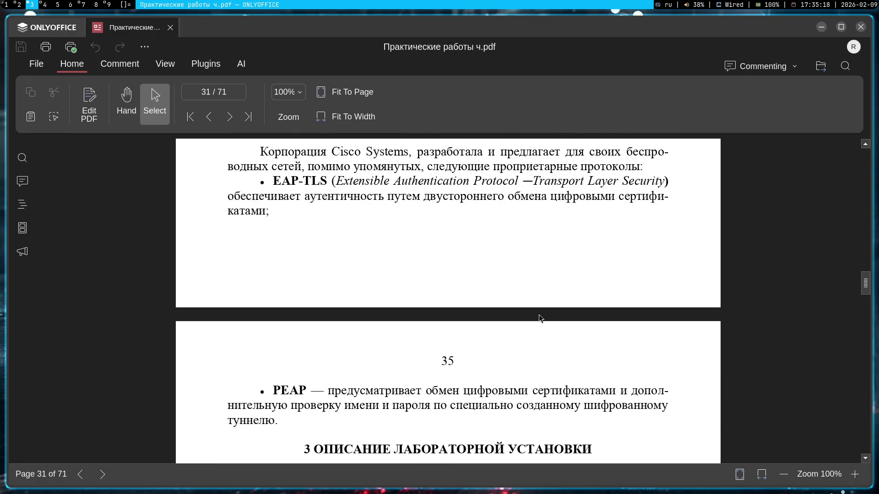
scroll(538, 314, down, 2)
scroll(539, 313, down, 3)
scroll(540, 311, down, 3)
scroll(540, 310, up, 5)
scroll(540, 310, up, 1)
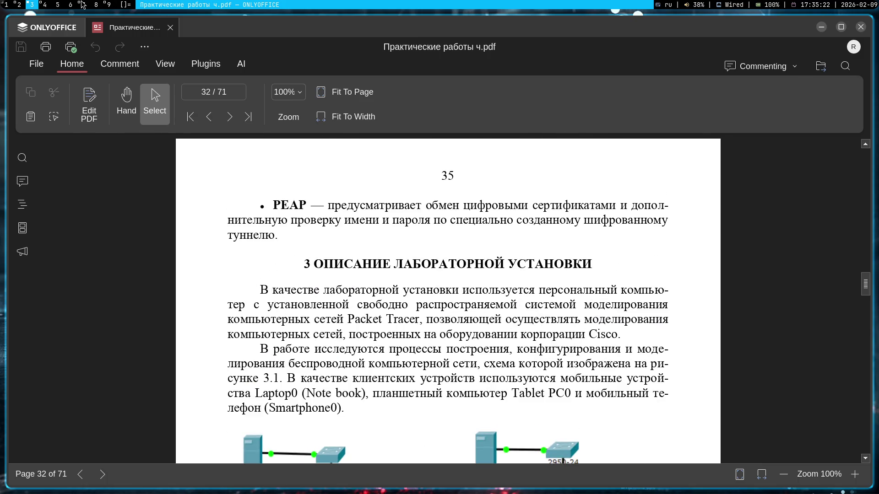
- Switch to the OBS workspace and enable the dog Image source on the stream
key(super+7)
click(300, 401)
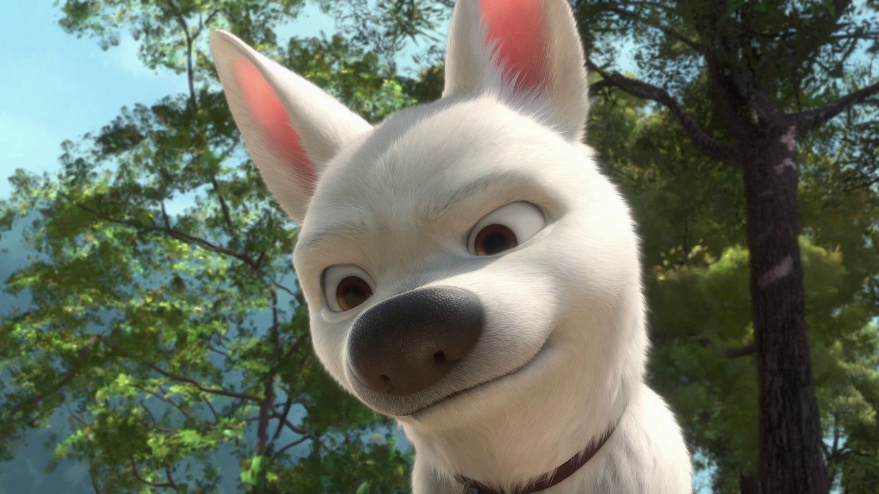
scroll(357, 227, down, 2)
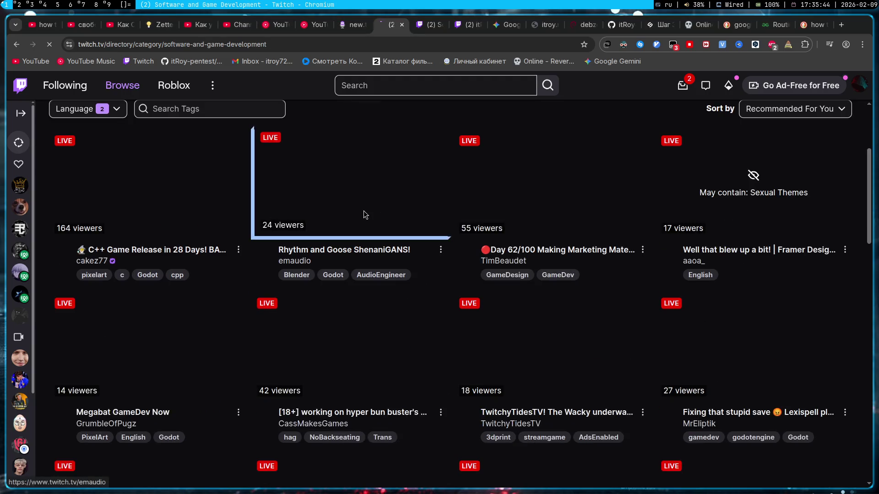
click(363, 213)
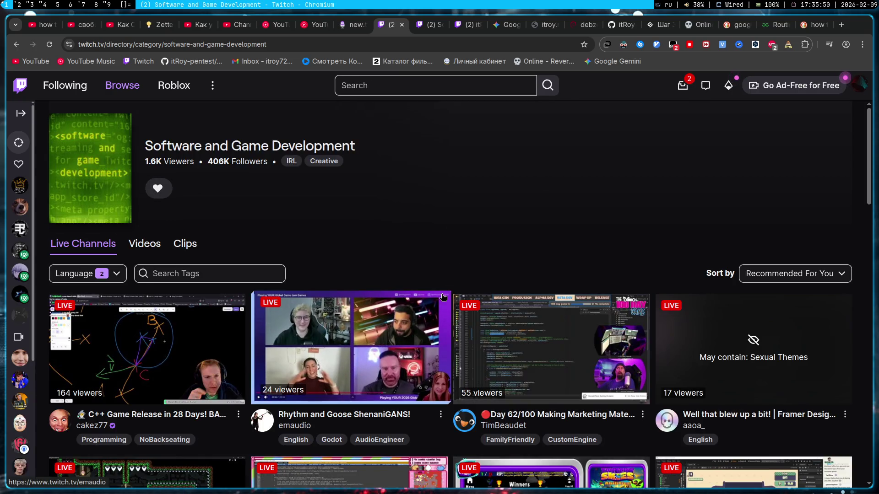
scroll(369, 213, down, 2)
scroll(369, 213, up, 2)
click(85, 274)
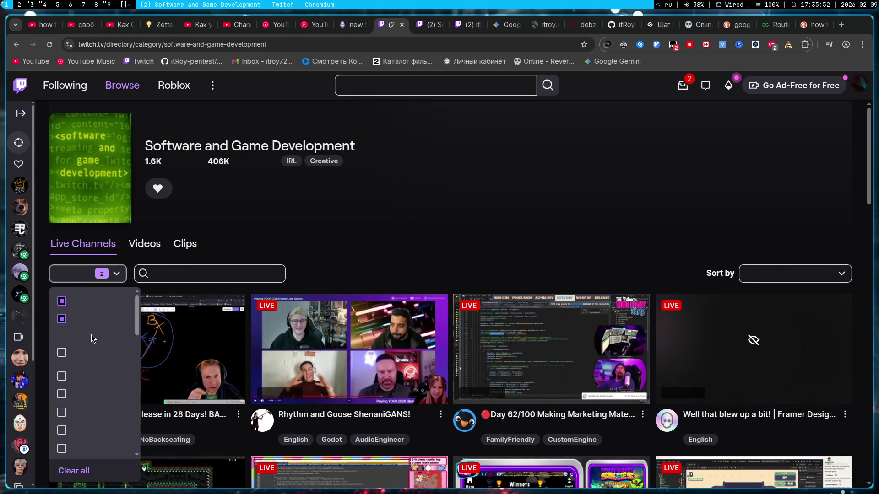
click(62, 301)
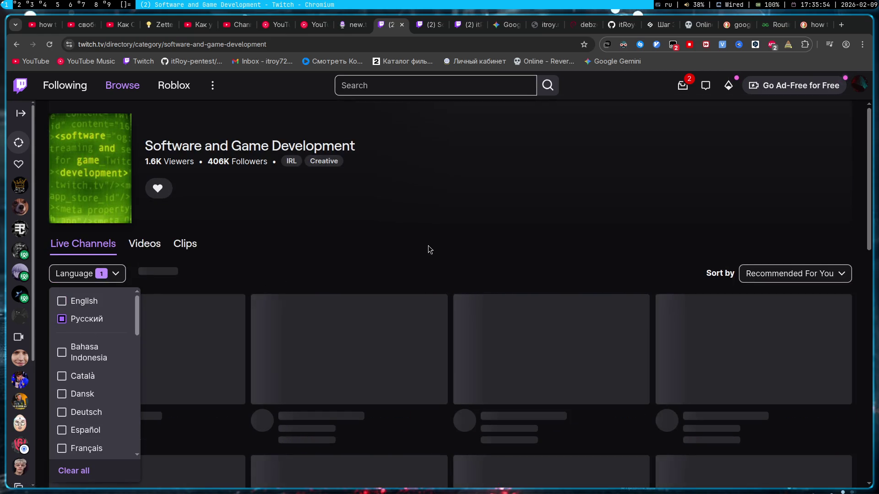
click(422, 274)
scroll(426, 275, down, 2)
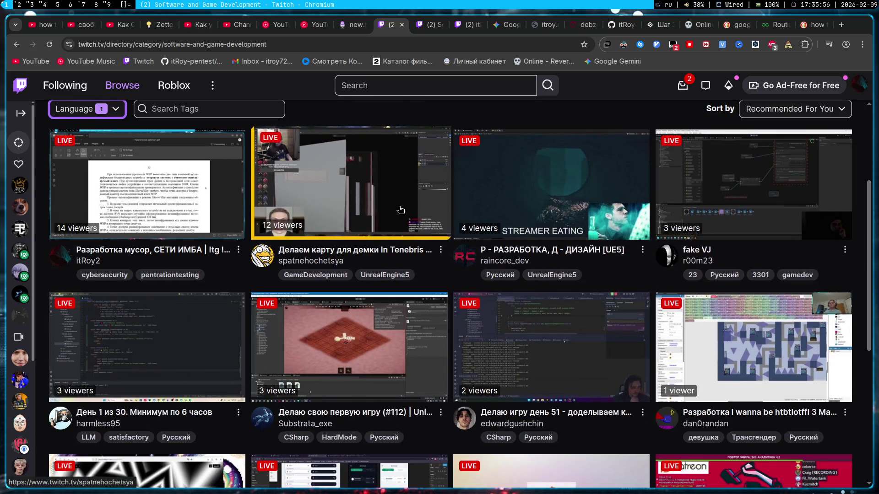
scroll(596, 269, down, 1)
scroll(596, 269, down, 1)
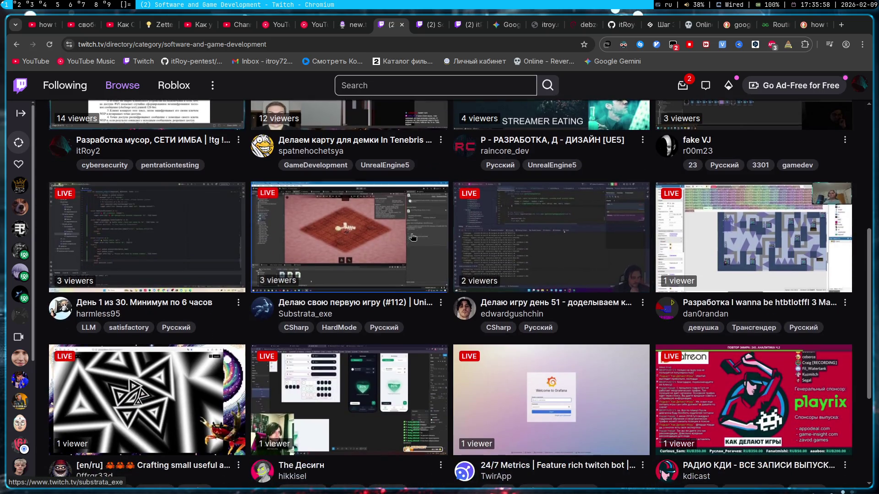
scroll(335, 264, down, 1)
scroll(336, 264, down, 2)
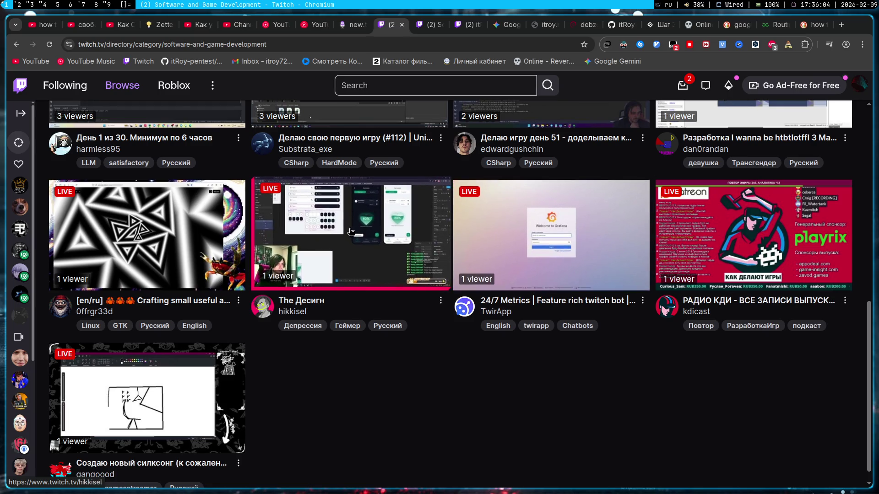
mouse_move(349, 400)
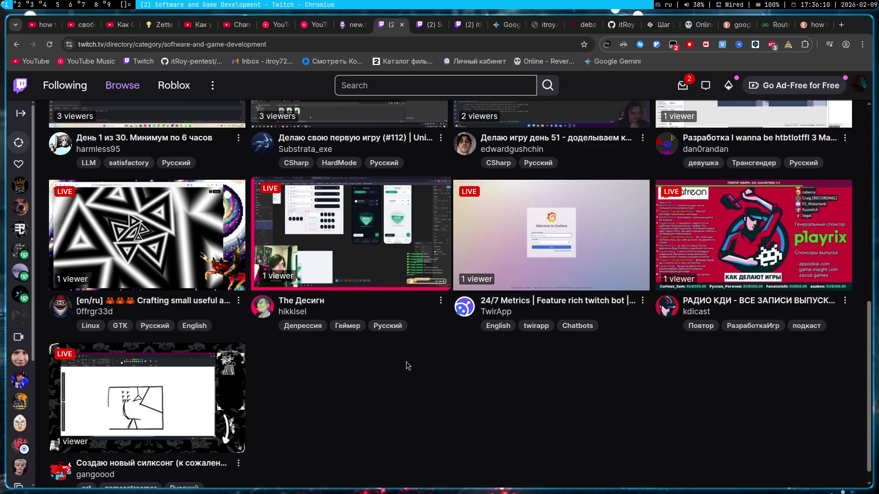
scroll(406, 362, up, 10)
click(87, 273)
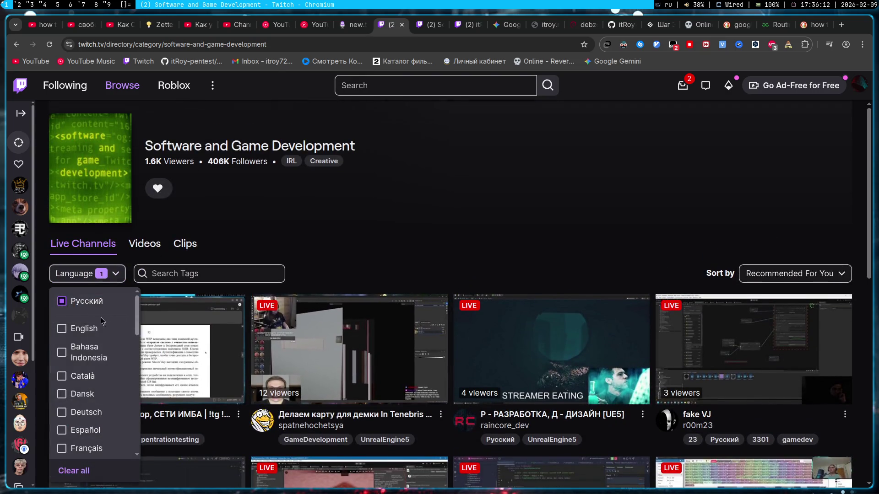
click(74, 329)
click(116, 283)
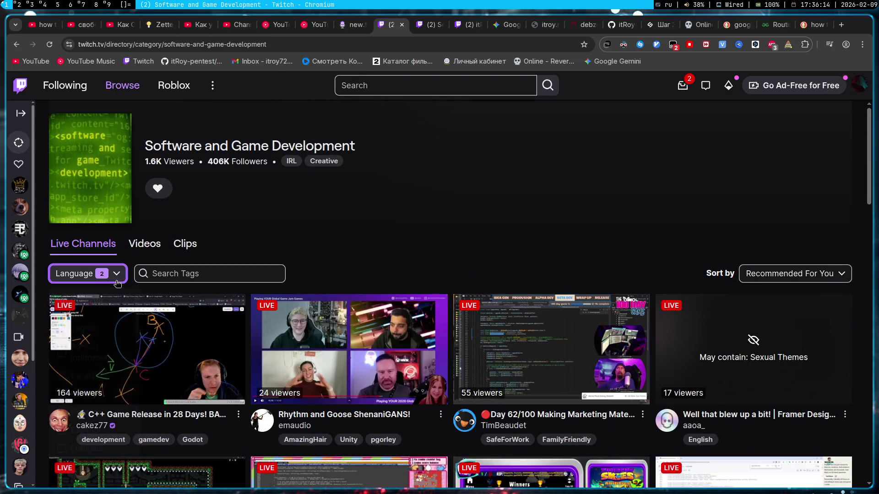
scroll(116, 284, down, 4)
scroll(412, 296, down, 3)
scroll(594, 306, down, 5)
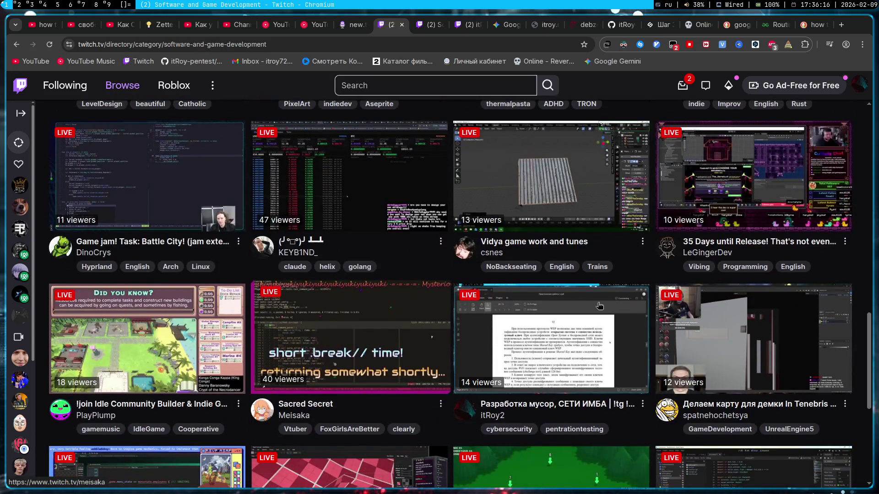
scroll(594, 307, down, 4)
scroll(454, 284, down, 3)
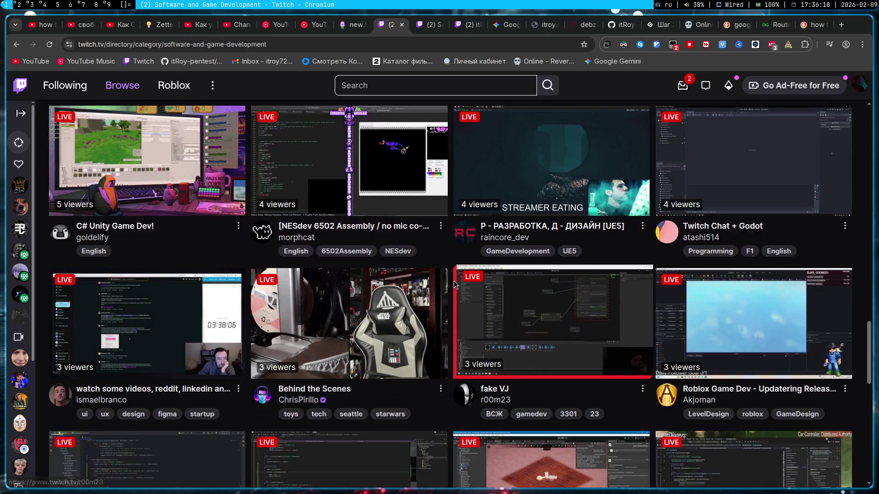
scroll(454, 284, down, 3)
scroll(450, 255, up, 2)
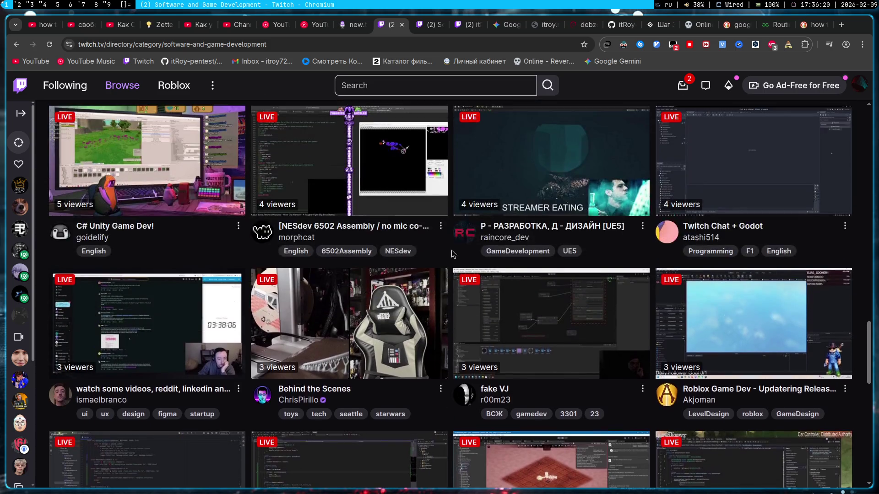
scroll(536, 262, up, 4)
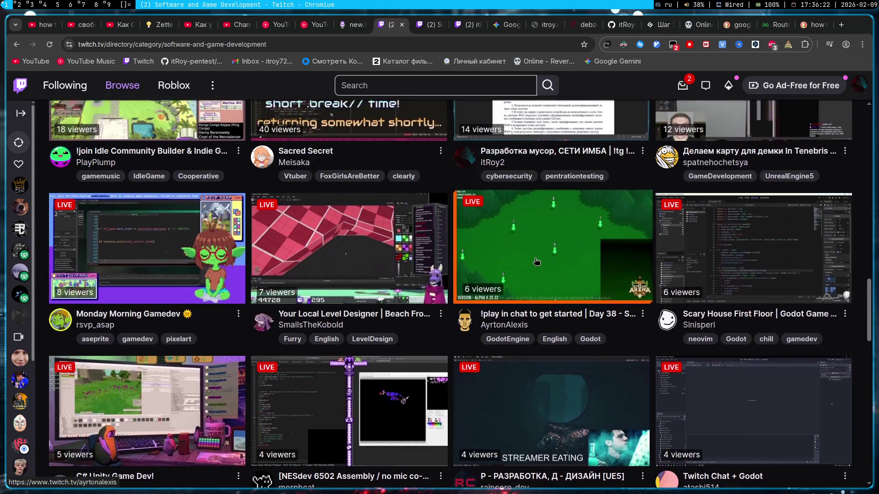
scroll(536, 261, up, 3)
scroll(481, 295, up, 2)
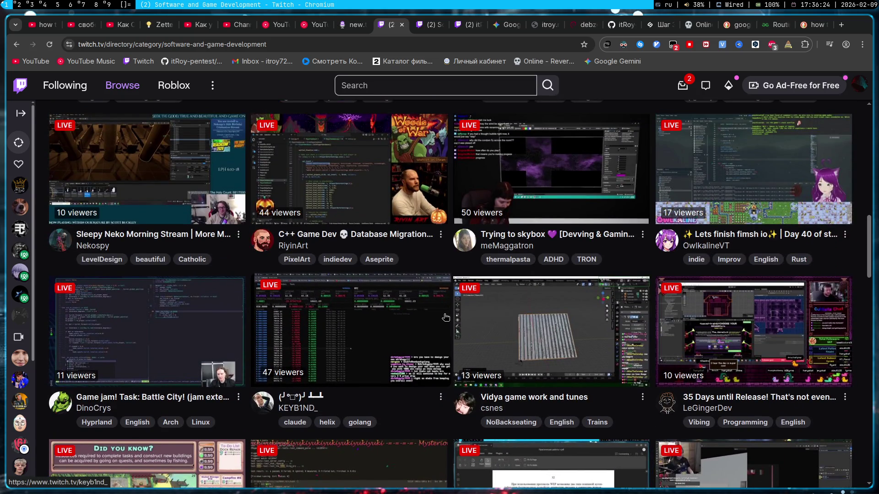
scroll(445, 317, down, 5)
scroll(430, 307, down, 5)
scroll(433, 295, down, 5)
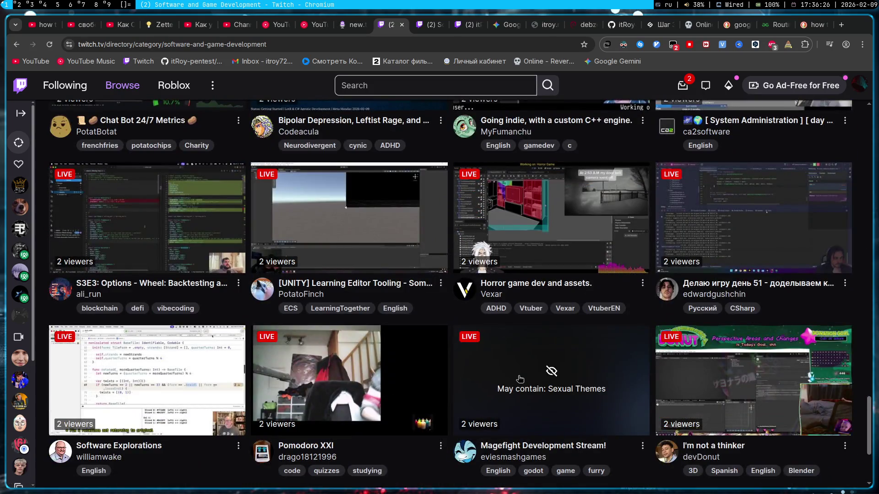